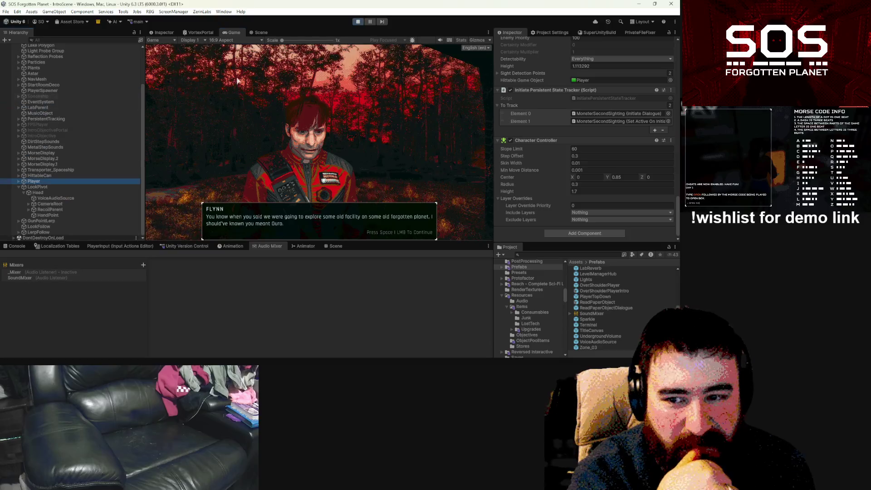
Search the Project for 'flynn' and inspect the flynn_childhood_a asset.
{"action": "left_click", "coordinate": [572, 255]}
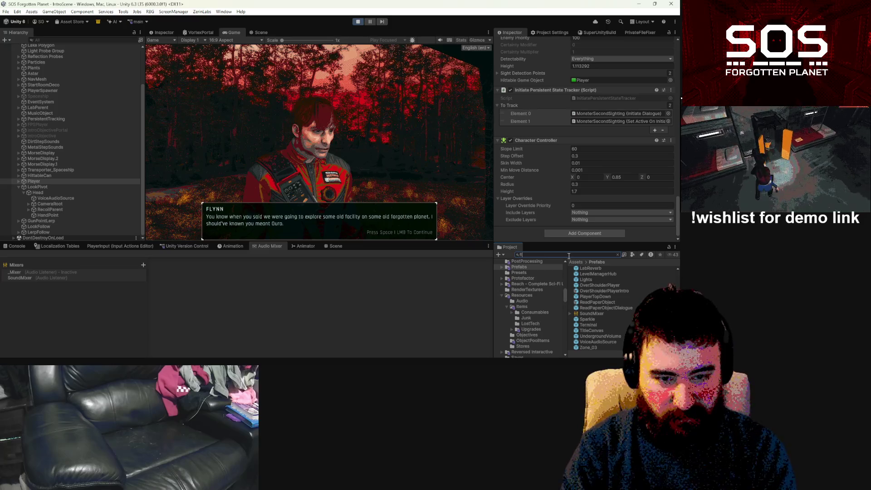
{"action": "type", "text": "flynn"}
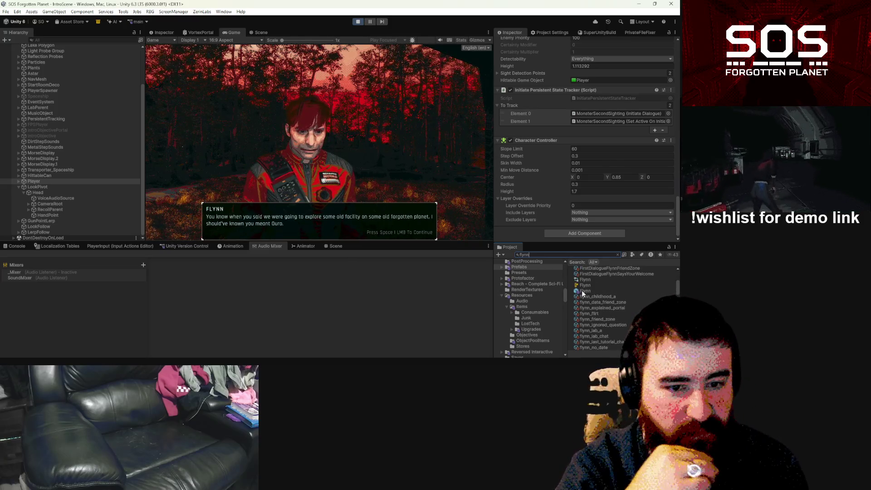
{"action": "left_click", "coordinate": [583, 293]}
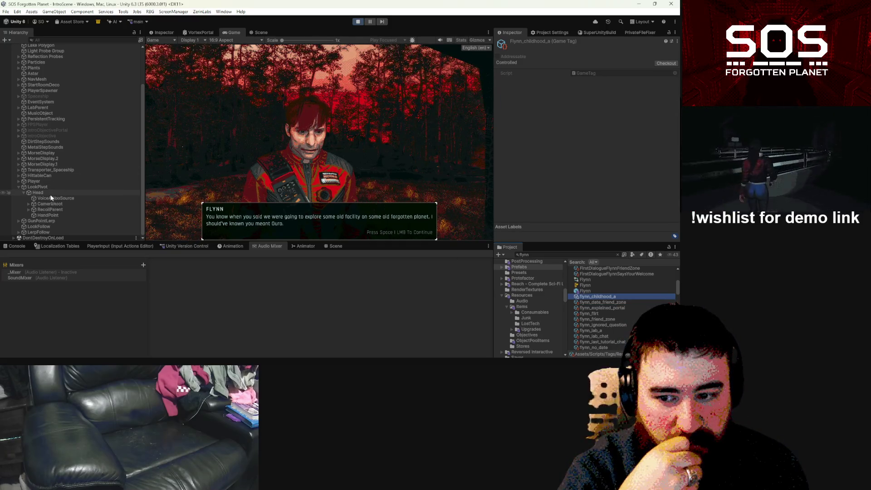
Filter the Hierarchy by 'flynn' and select the Flynn object to inspect it.
{"action": "left_click", "coordinate": [51, 39]}
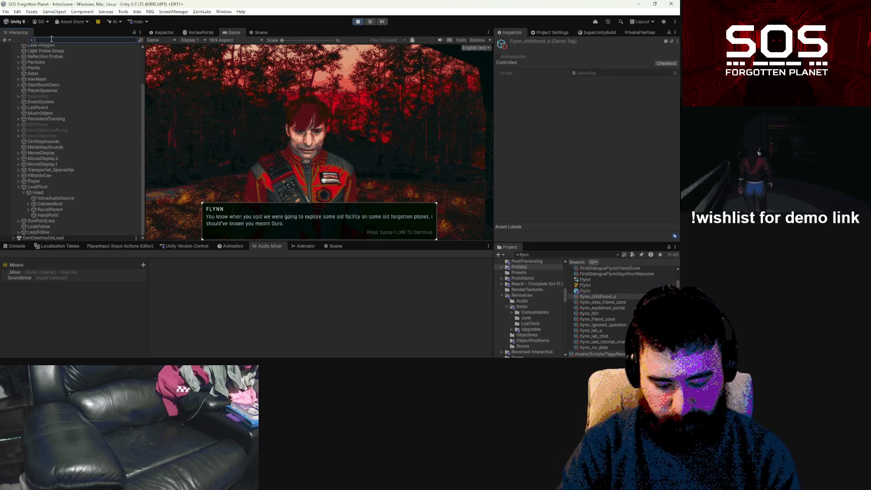
{"action": "type", "text": "flynn"}
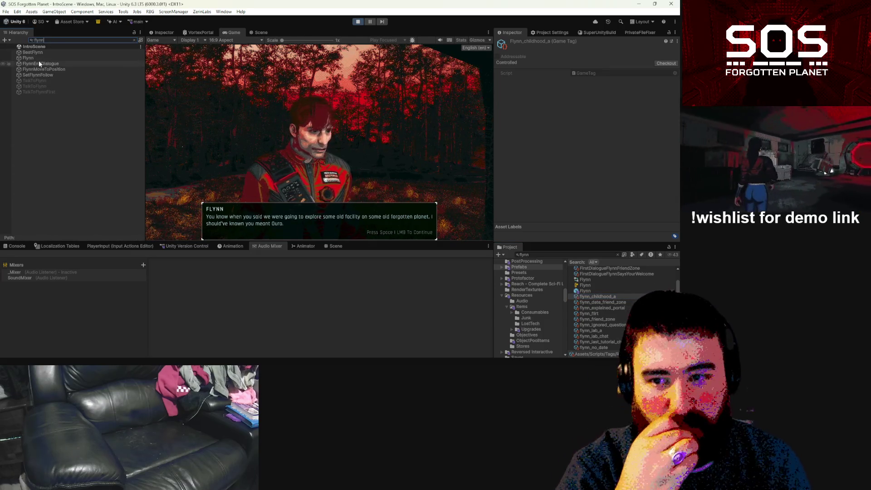
{"action": "left_click", "coordinate": [40, 58]}
{"action": "left_click", "coordinate": [134, 40]}
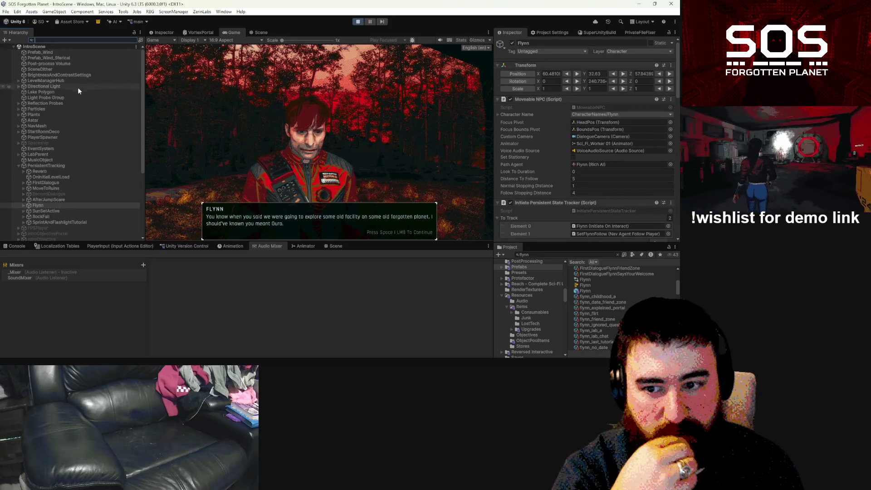
Expand Flynn and Sci_Fi_Worker 01 to list the worker's meshes, selecting the hands mesh.
{"action": "left_click", "coordinate": [23, 205]}
{"action": "scroll", "coordinate": [60, 206], "scroll_direction": "down", "scroll_amount": 3}
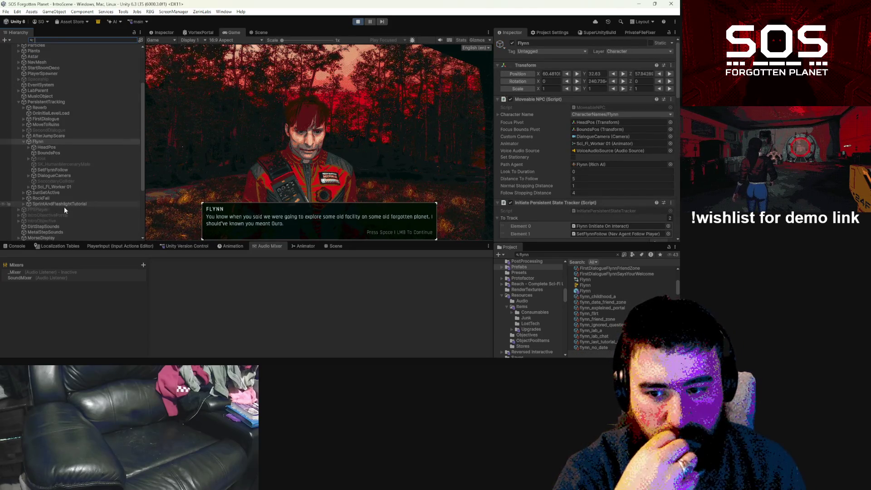
{"action": "left_click", "coordinate": [61, 188]}
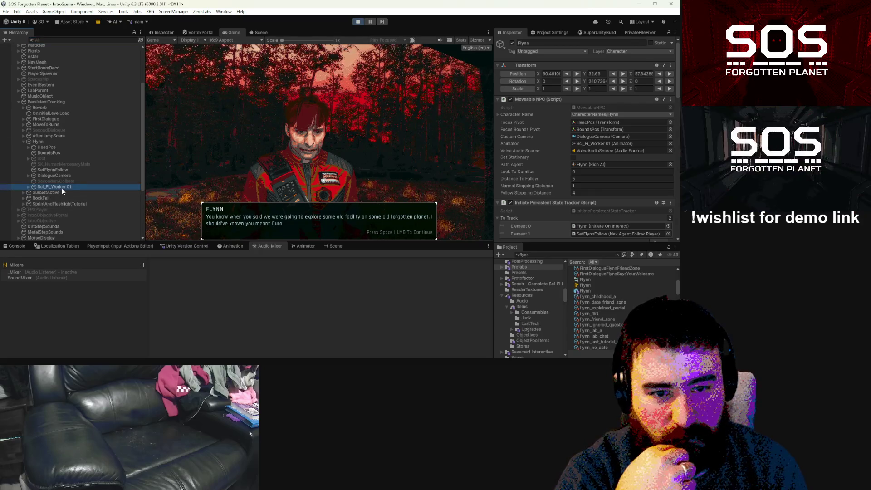
{"action": "left_click", "coordinate": [28, 186]}
{"action": "scroll", "coordinate": [36, 189], "scroll_direction": "down", "scroll_amount": 6}
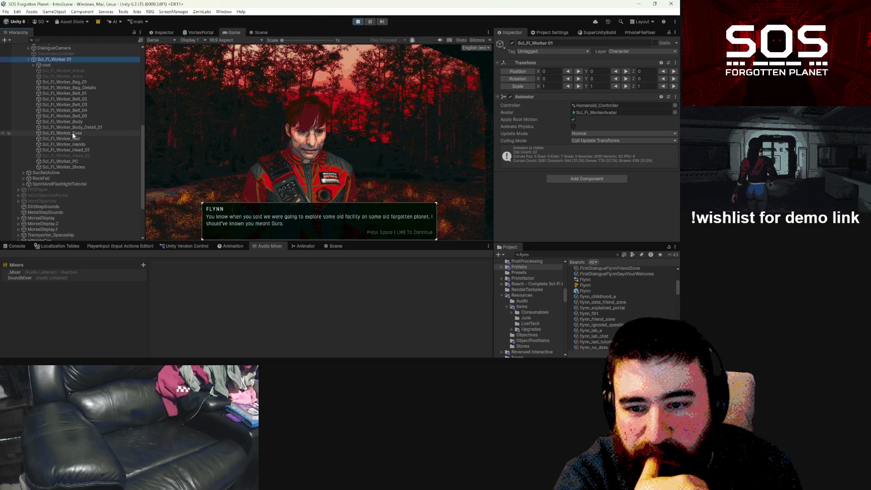
{"action": "left_click", "coordinate": [73, 143]}
Assign Sci_Fi_Worker_Set_01_01 to Material Element 0 of the Sci_Fi_Worker_Body mesh.
{"action": "left_click", "coordinate": [73, 139]}
{"action": "left_click", "coordinate": [73, 127]}
{"action": "left_click", "coordinate": [75, 122]}
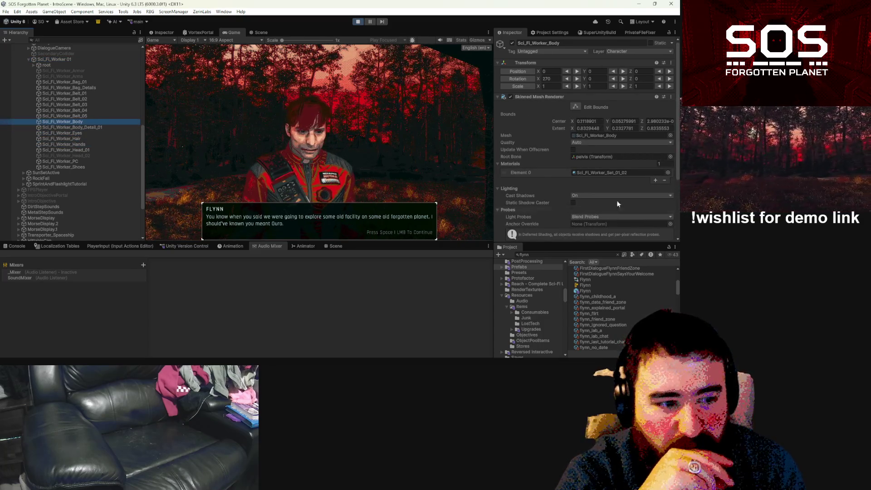
{"action": "scroll", "coordinate": [562, 173], "scroll_direction": "down", "scroll_amount": 5}
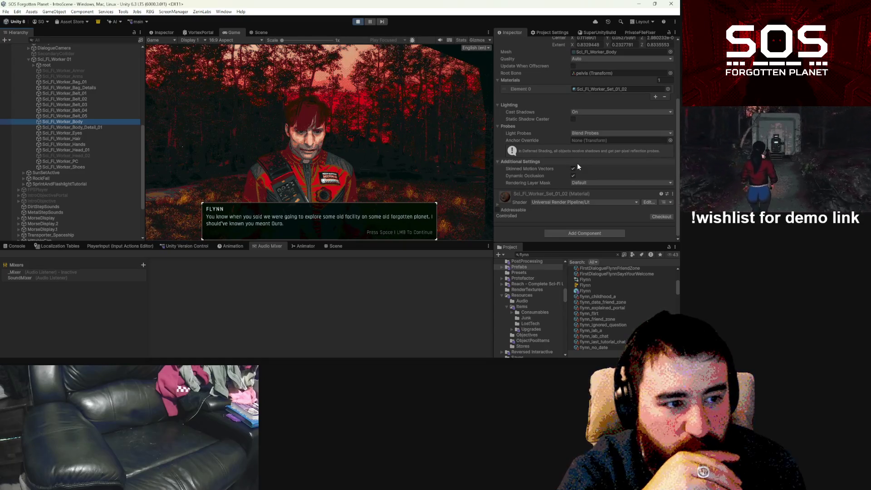
{"action": "left_click", "coordinate": [599, 90]}
{"action": "left_click_drag", "start_coordinate": [622, 279], "coordinate": [607, 88]}
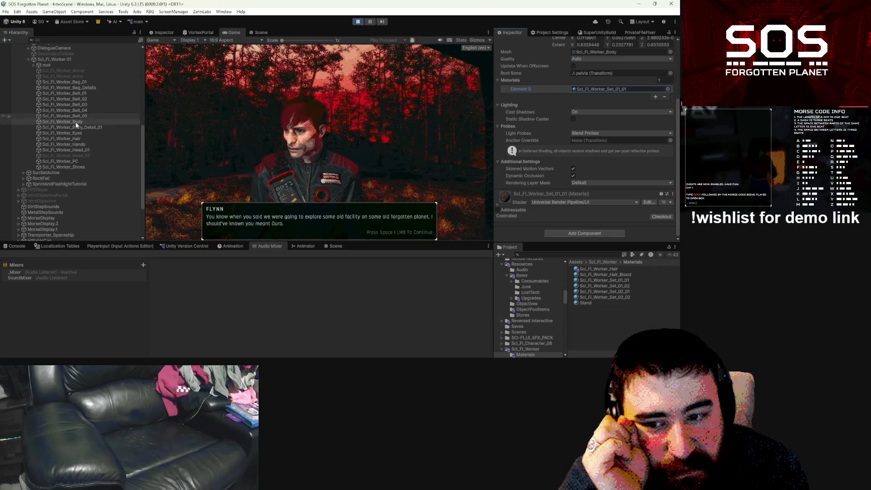
Turn Sci_Fi_Worker_Head_02 on and back off to preview the masked head.
{"action": "left_click", "coordinate": [73, 155]}
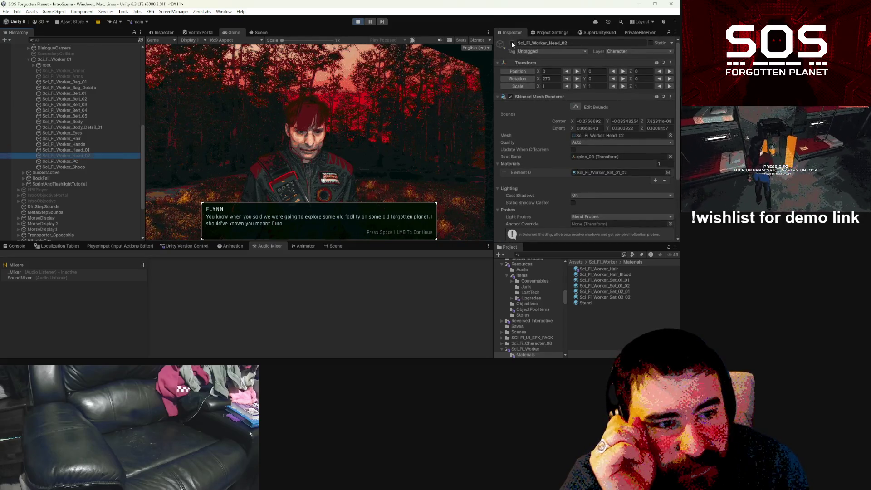
{"action": "left_click", "coordinate": [512, 43]}
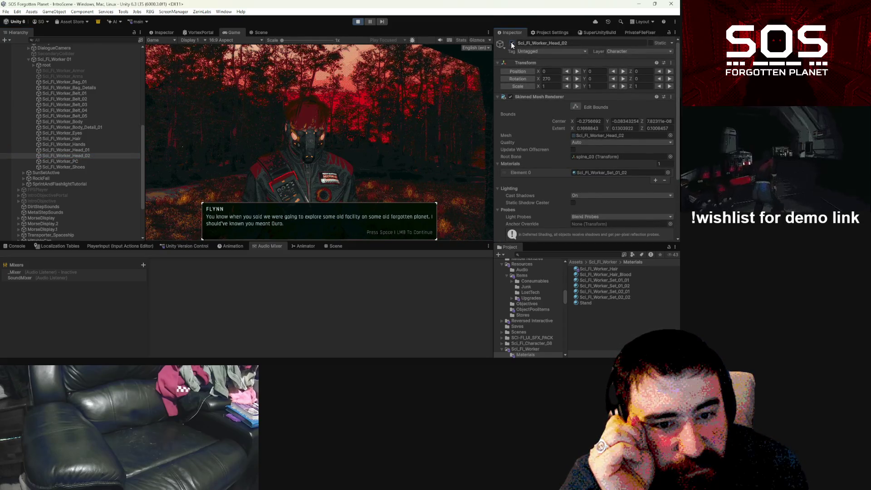
{"action": "left_click", "coordinate": [512, 43]}
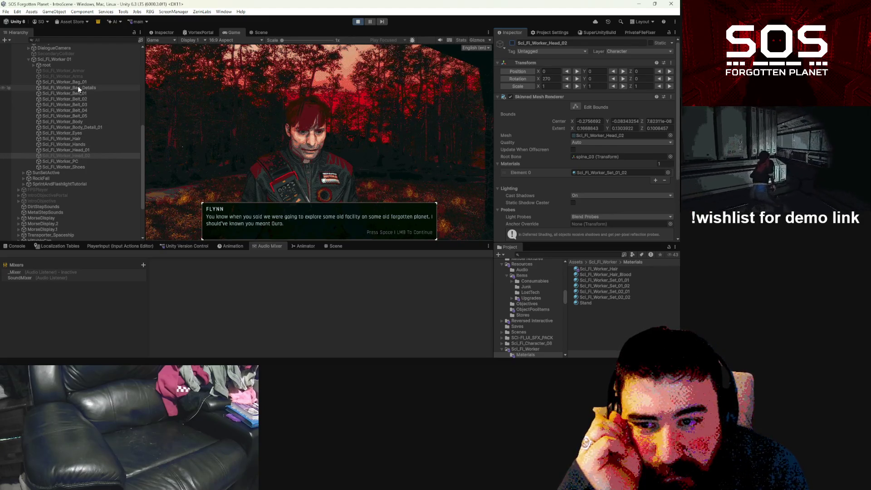
Switch to the Scene view and move the camera toward Flynn.
{"action": "scroll", "coordinate": [78, 84], "scroll_direction": "up", "scroll_amount": 3}
{"action": "scroll", "coordinate": [80, 83], "scroll_direction": "down", "scroll_amount": 2}
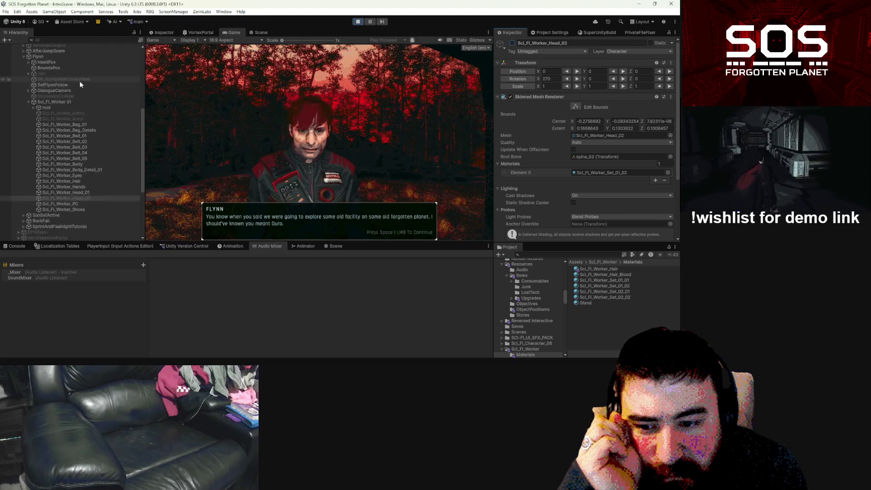
{"action": "left_click", "coordinate": [252, 32]}
{"action": "left_click_drag", "start_coordinate": [232, 170], "coordinate": [250, 131]}
Deactivate Sci_Fi_Worker_Hair so Flynn is bald, then advance his dialogue in the Game view.
{"action": "key", "text": "f"}
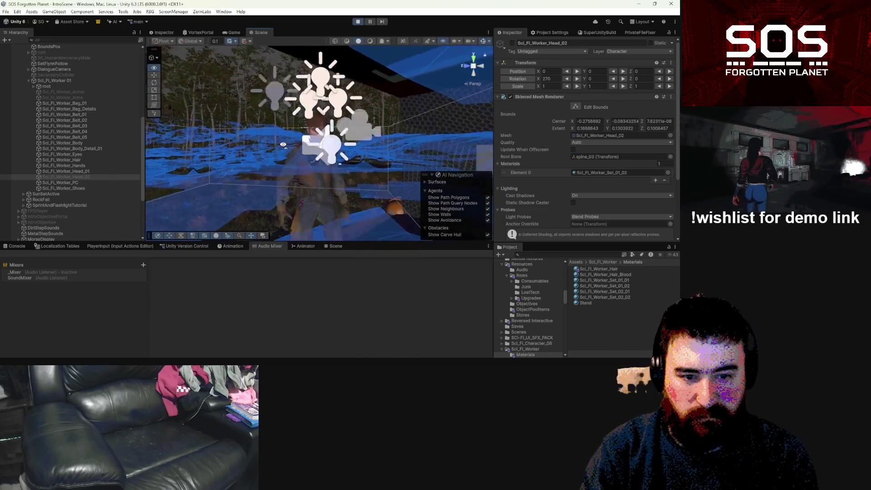
{"action": "left_click", "coordinate": [269, 87]}
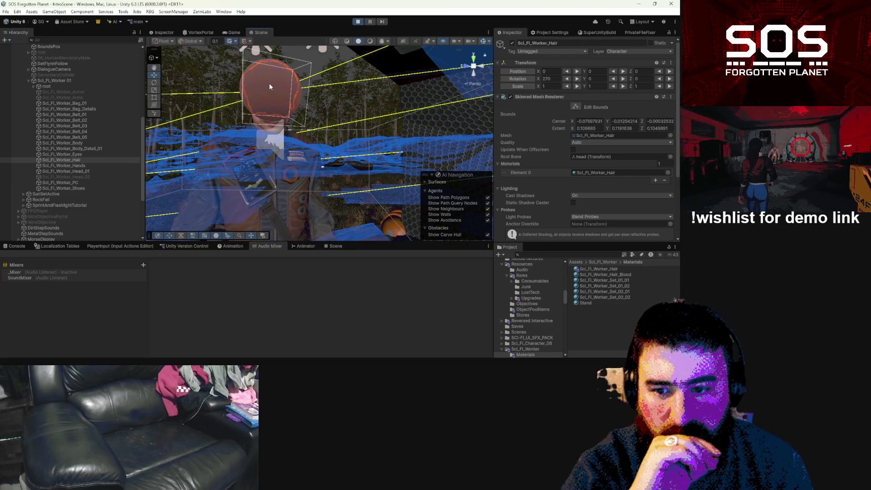
{"action": "left_click", "coordinate": [75, 160]}
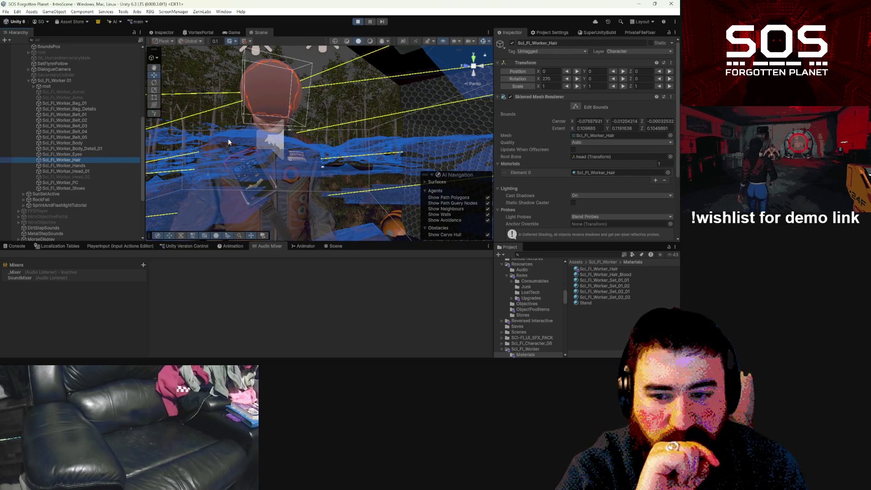
{"action": "scroll", "coordinate": [568, 172], "scroll_direction": "down", "scroll_amount": 2}
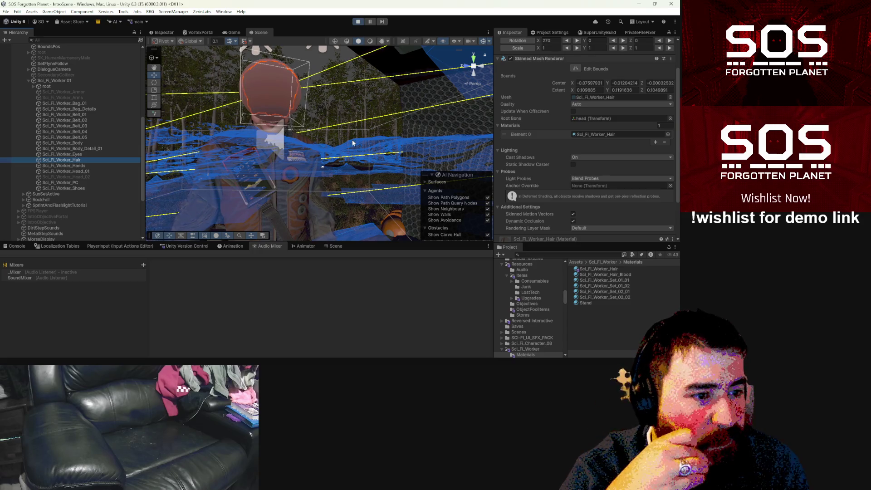
{"action": "left_click", "coordinate": [592, 132]}
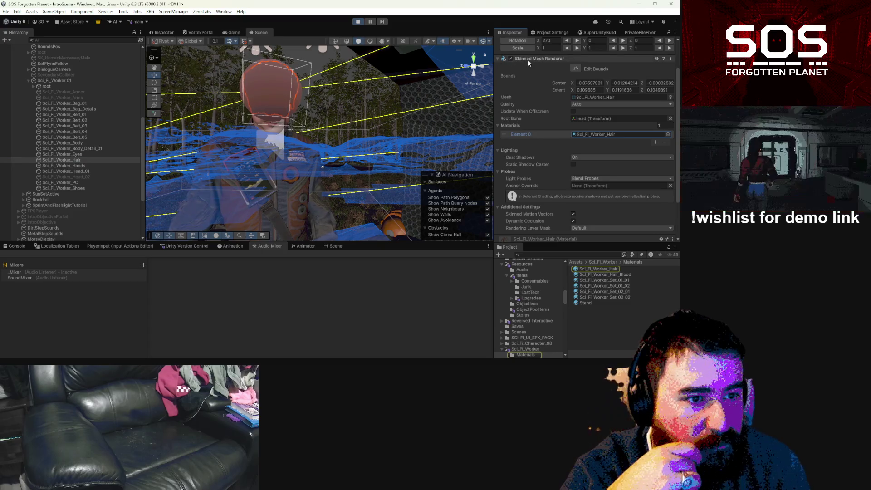
{"action": "scroll", "coordinate": [515, 57], "scroll_direction": "up", "scroll_amount": 2}
{"action": "left_click", "coordinate": [512, 42]}
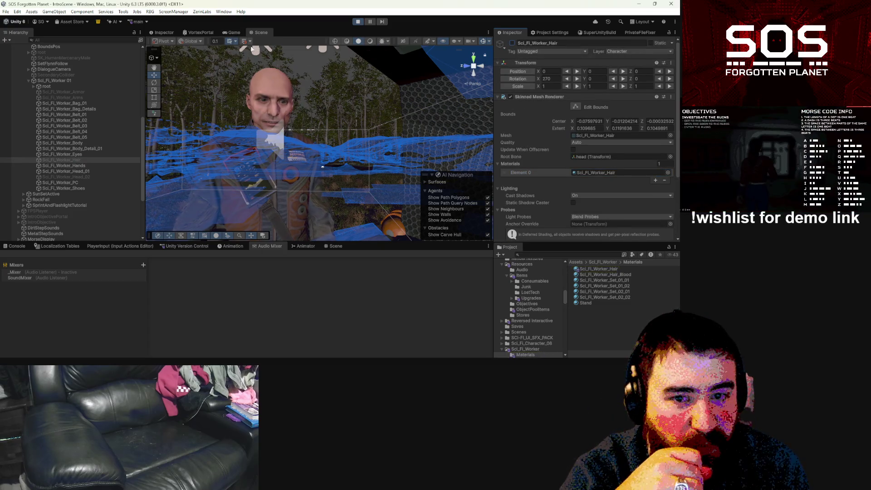
{"action": "left_click", "coordinate": [225, 35]}
{"action": "left_click", "coordinate": [336, 128]}
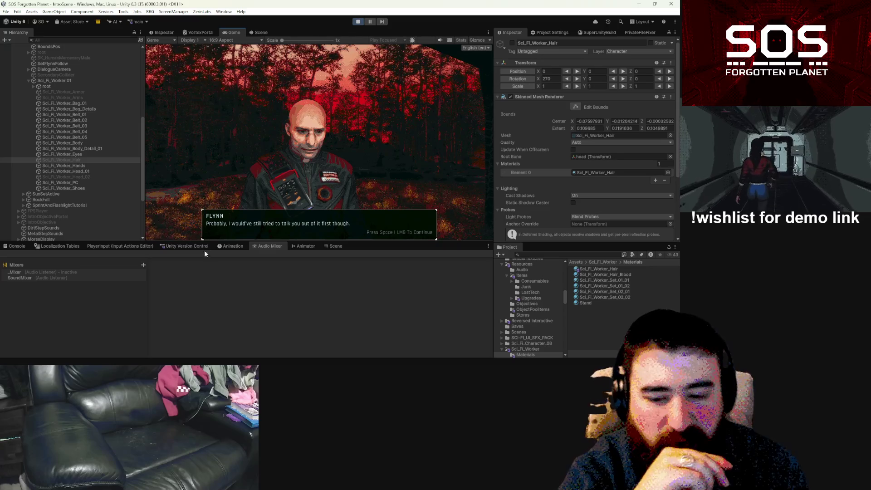
Expand Flynn's humanoid rig from the root bone down through Humanoid_Spine2.
{"action": "scroll", "coordinate": [63, 133], "scroll_direction": "up", "scroll_amount": 3}
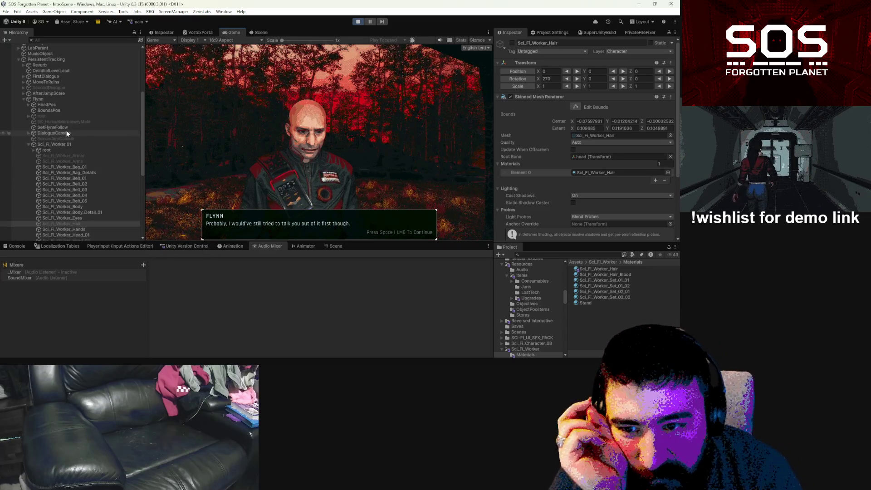
{"action": "left_click", "coordinate": [29, 115]}
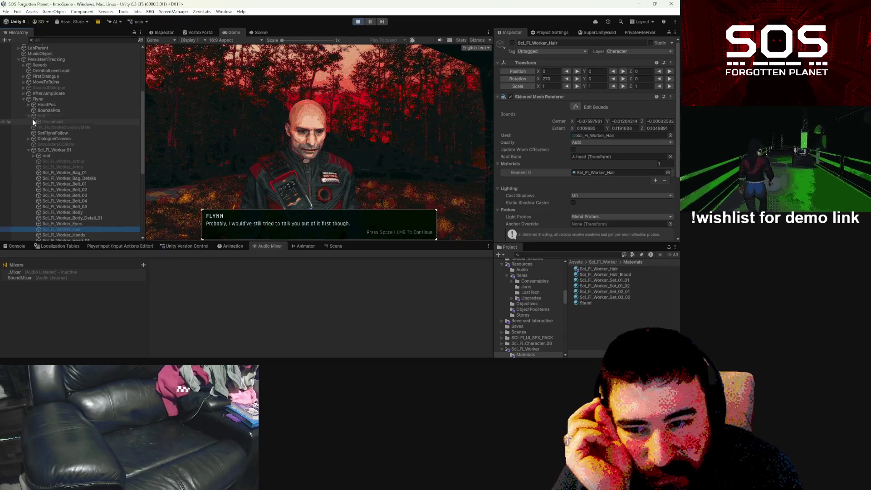
{"action": "left_click", "coordinate": [34, 120]}
{"action": "left_click", "coordinate": [37, 127]}
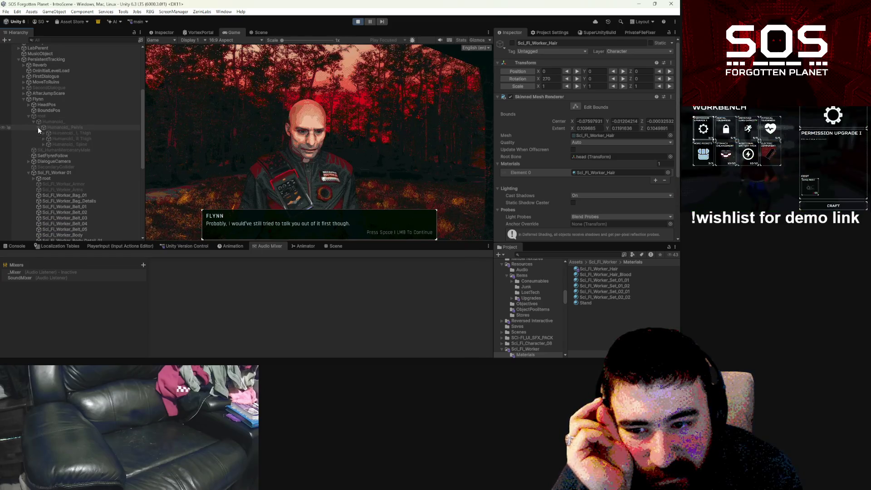
{"action": "scroll", "coordinate": [41, 139], "scroll_direction": "down", "scroll_amount": 1}
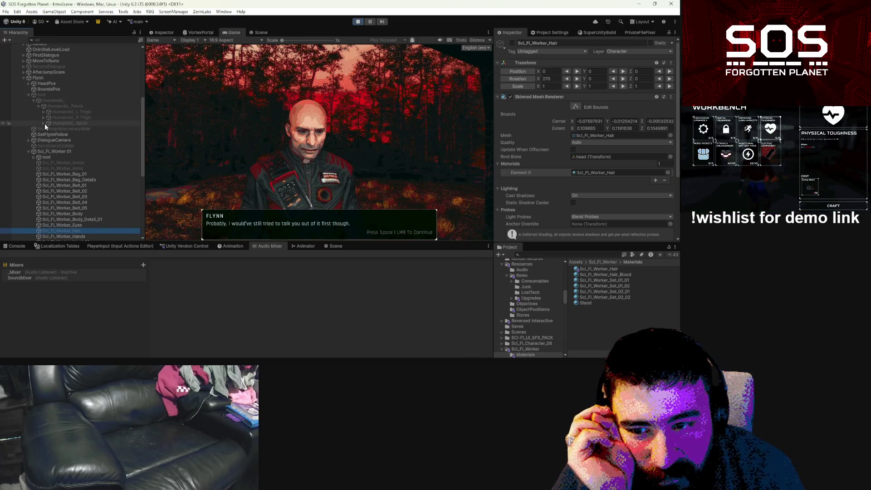
{"action": "left_click", "coordinate": [44, 123]}
{"action": "left_click", "coordinate": [46, 128]}
{"action": "left_click", "coordinate": [49, 129]}
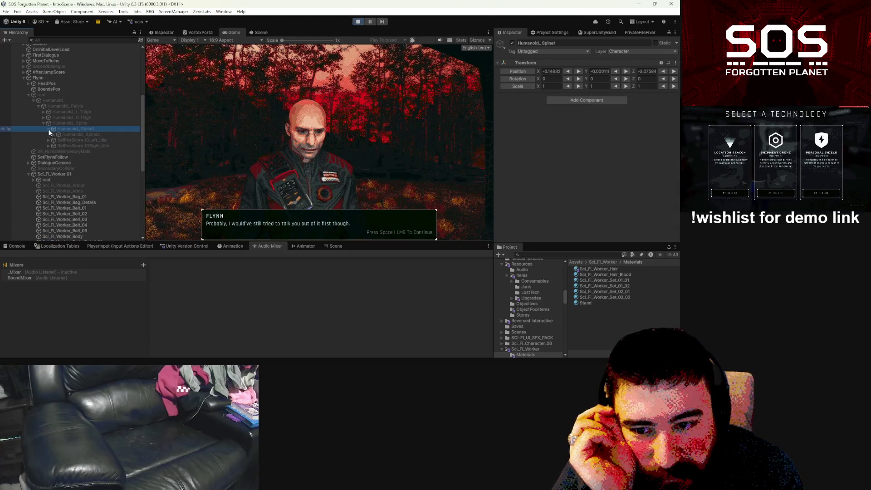
{"action": "left_click", "coordinate": [54, 135]}
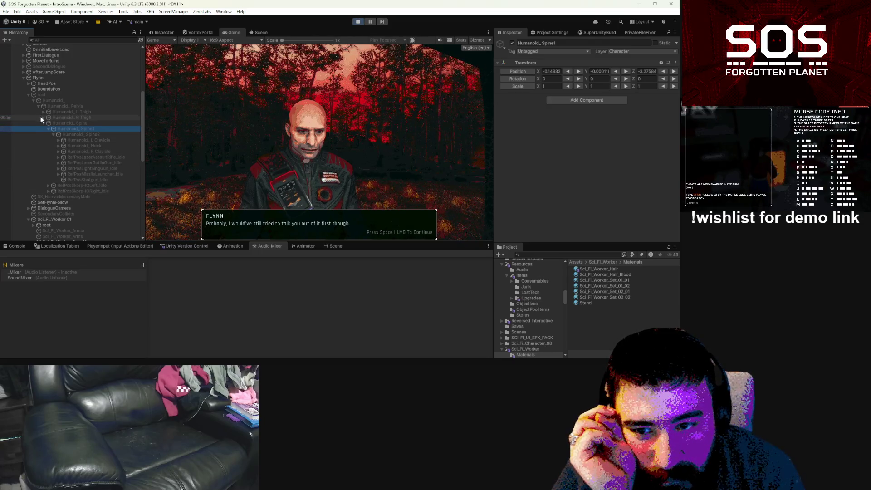
Expand Humanoid_Neck and Humanoid_Head and select the SM_HairCut_1 mesh.
{"action": "left_click", "coordinate": [58, 145]}
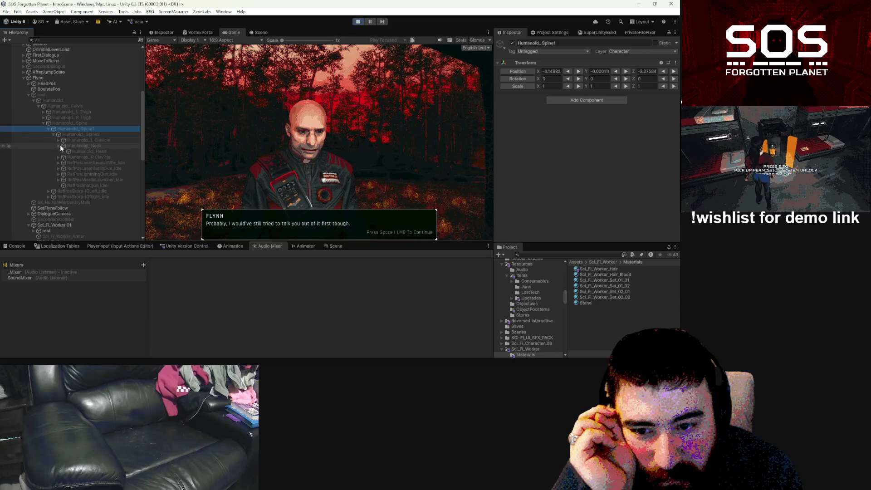
{"action": "left_click", "coordinate": [64, 151]}
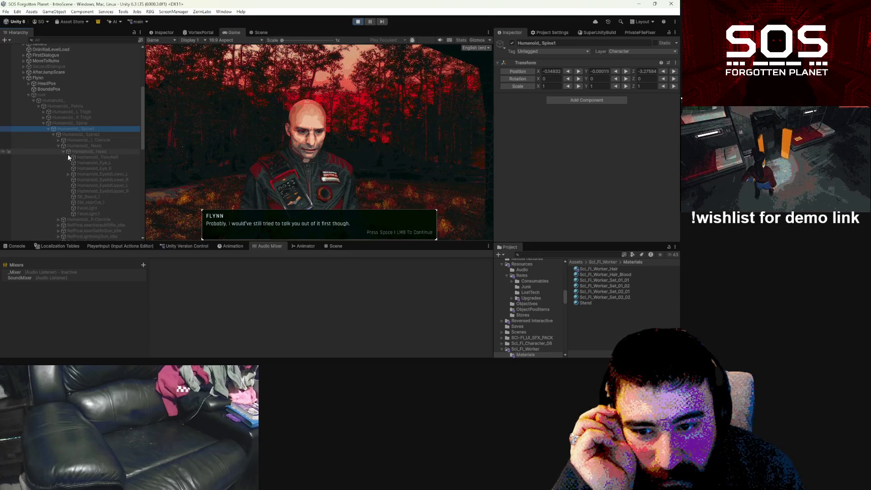
{"action": "left_click", "coordinate": [102, 201]}
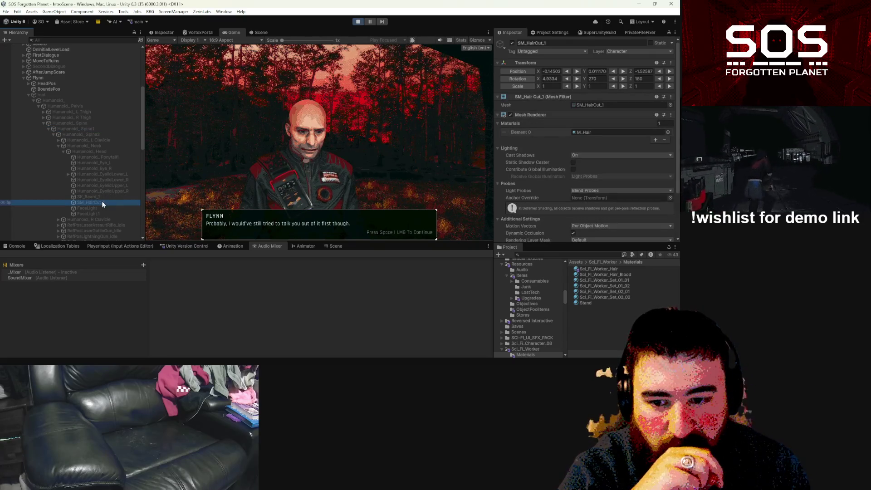
{"action": "right_click", "coordinate": [102, 202]}
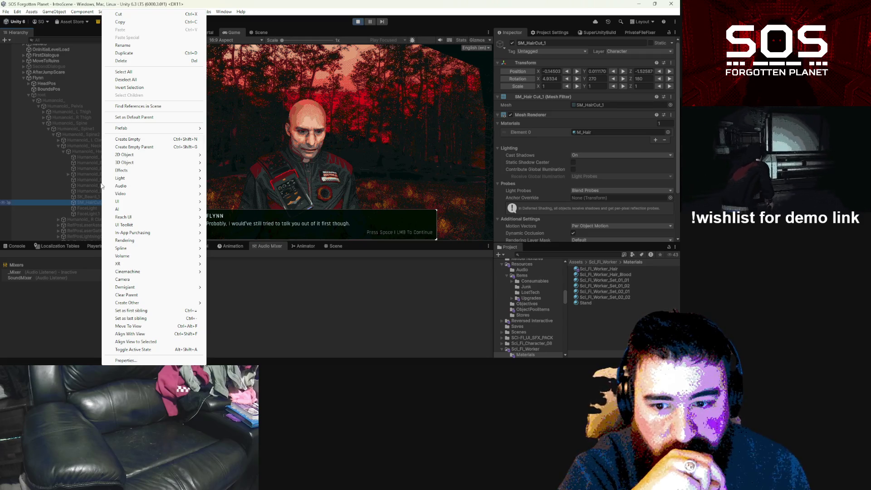
Reselect the SM_HairCut_1 hair mesh under Humanoid_Head.
{"action": "left_click", "coordinate": [93, 201]}
{"action": "left_click", "coordinate": [102, 211]}
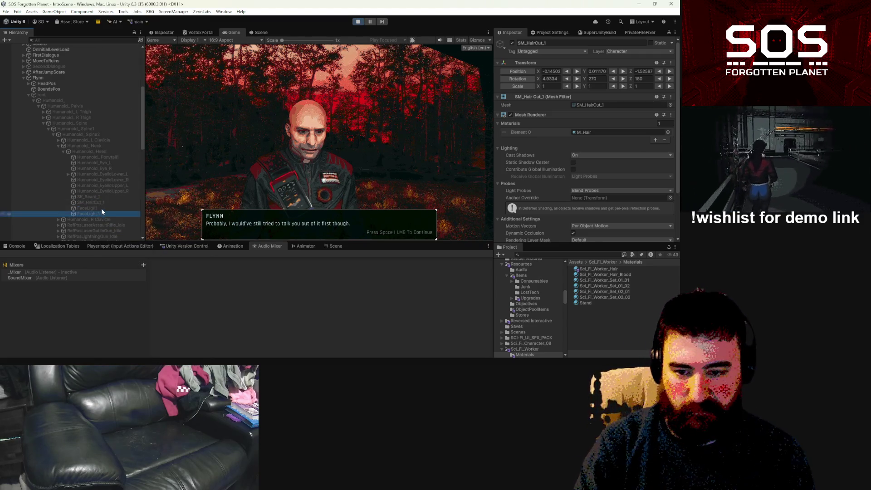
{"action": "left_click", "coordinate": [102, 202]}
{"action": "scroll", "coordinate": [102, 206], "scroll_direction": "down", "scroll_amount": 5}
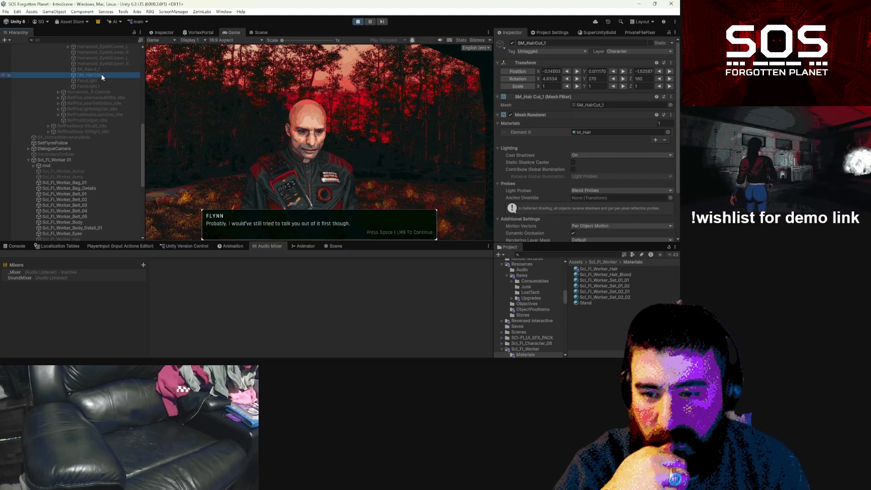
Expand the Sci_Fi_Worker 01 skeleton from root through spine_01–03 and neck_01 to head.
{"action": "left_click", "coordinate": [34, 167]}
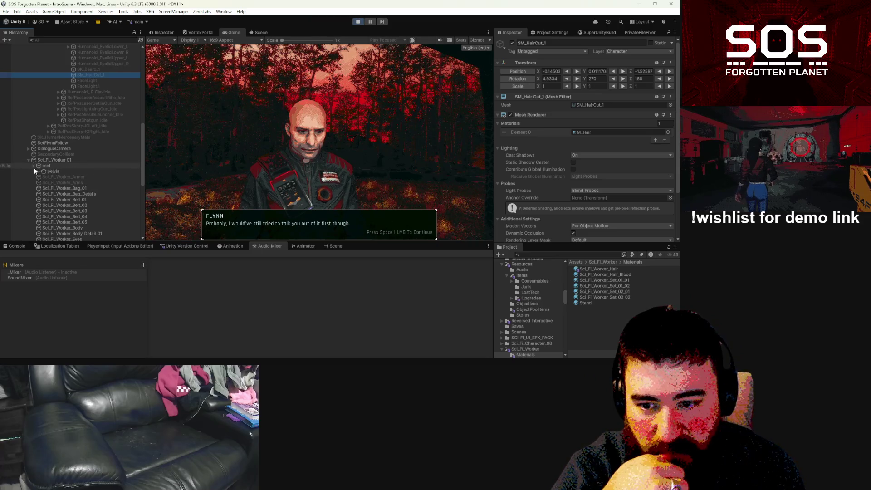
{"action": "left_click", "coordinate": [37, 171]}
{"action": "left_click", "coordinate": [43, 183]}
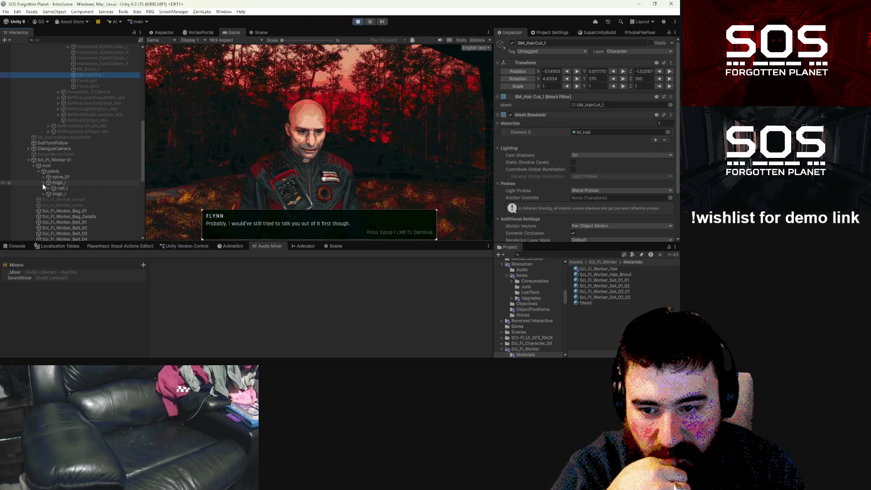
{"action": "left_click", "coordinate": [44, 177]}
{"action": "left_click", "coordinate": [49, 182]}
{"action": "left_click", "coordinate": [53, 189]}
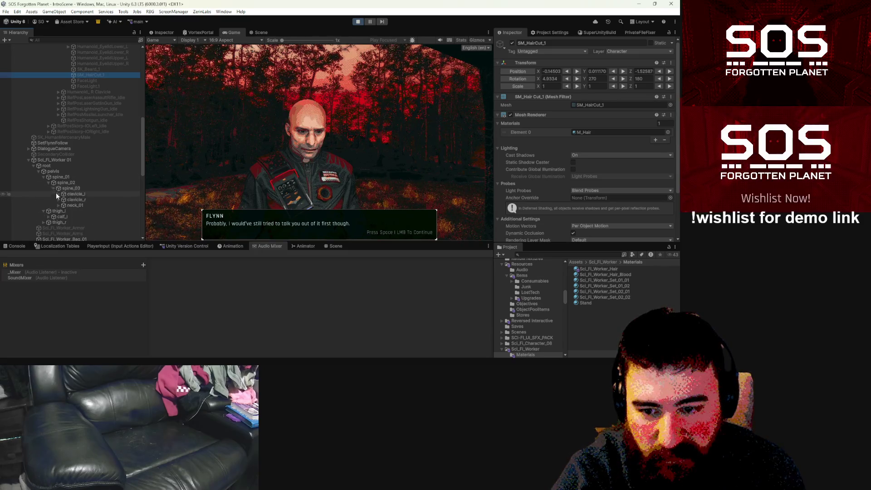
{"action": "left_click", "coordinate": [58, 205]}
{"action": "left_click", "coordinate": [64, 211]}
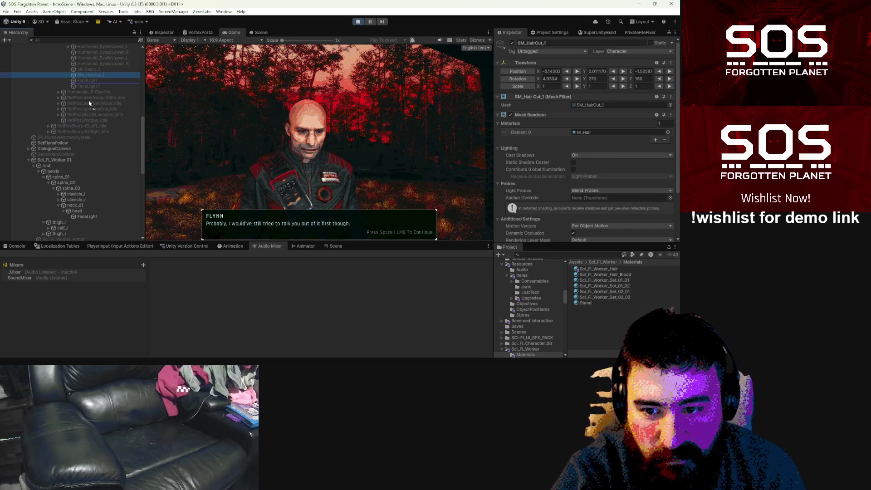
Parent SM_HairCut_1 under the head bone and reset its position and rotation to zero.
{"action": "left_click_drag", "start_coordinate": [90, 74], "coordinate": [77, 211]}
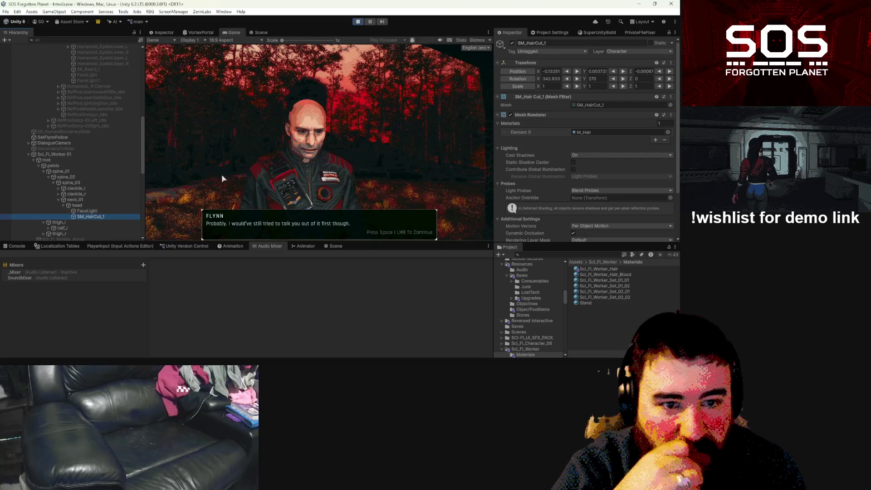
{"action": "right_click", "coordinate": [518, 71]}
{"action": "left_click", "coordinate": [522, 74]}
{"action": "right_click", "coordinate": [517, 78]}
{"action": "left_click", "coordinate": [521, 81]}
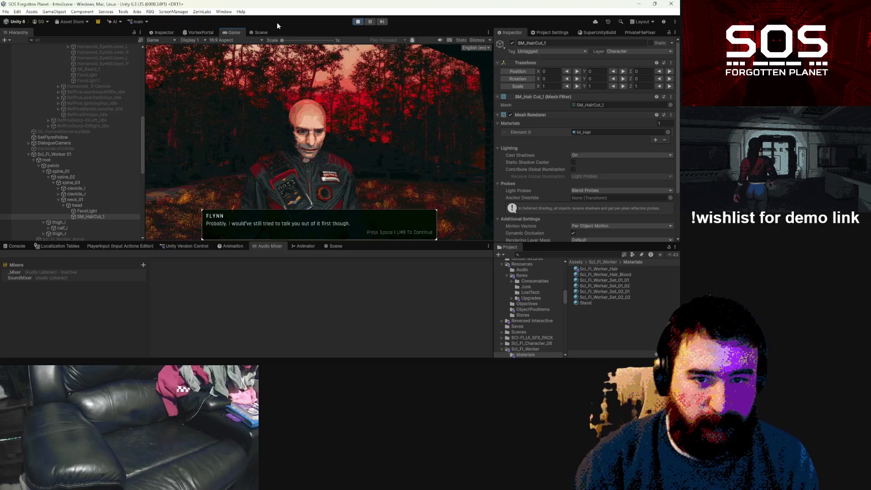
Pause the game and bring the Scene camera in on the hair mesh.
{"action": "left_click", "coordinate": [261, 32]}
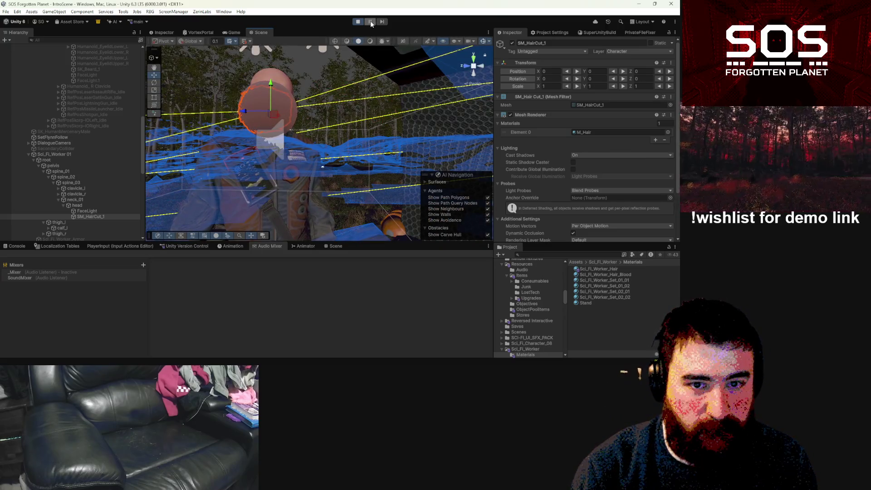
{"action": "left_click", "coordinate": [370, 22]}
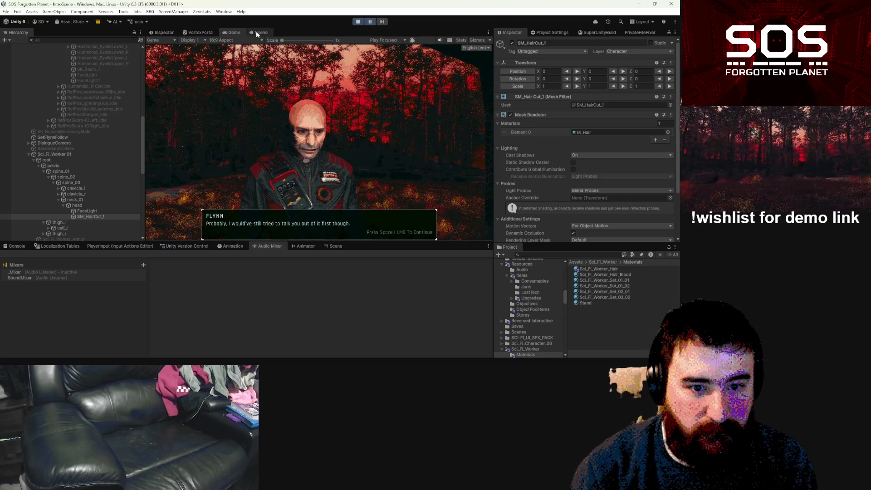
{"action": "left_click", "coordinate": [257, 32]}
{"action": "key", "text": "w"}
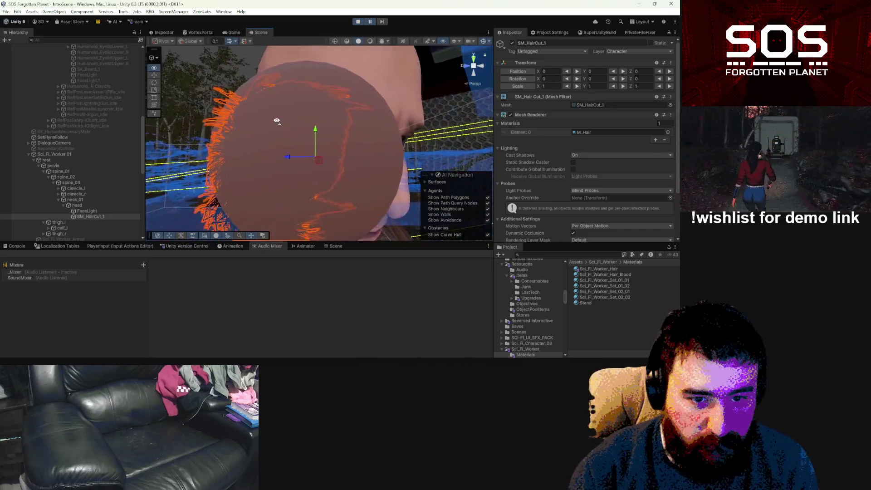
Rotate the hair to 270 degrees around Y and slide it back onto the head.
{"action": "key", "text": "f"}
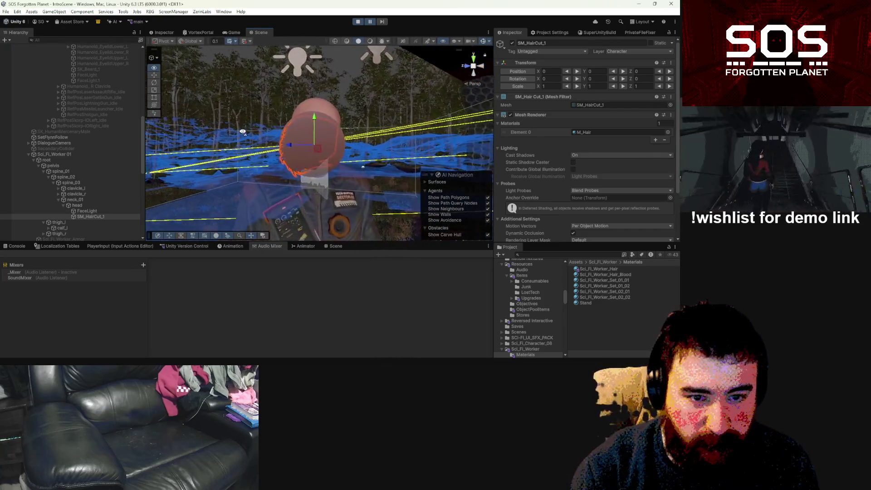
{"action": "left_click", "coordinate": [577, 79]}
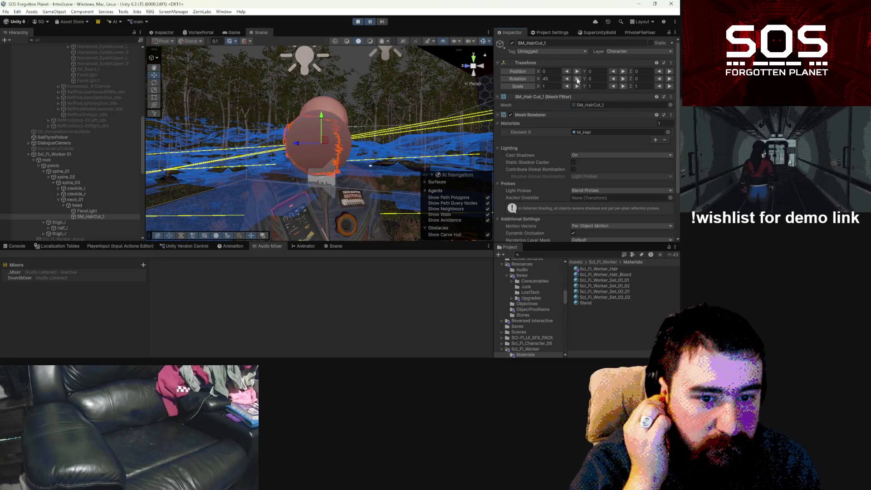
{"action": "left_click", "coordinate": [567, 79]}
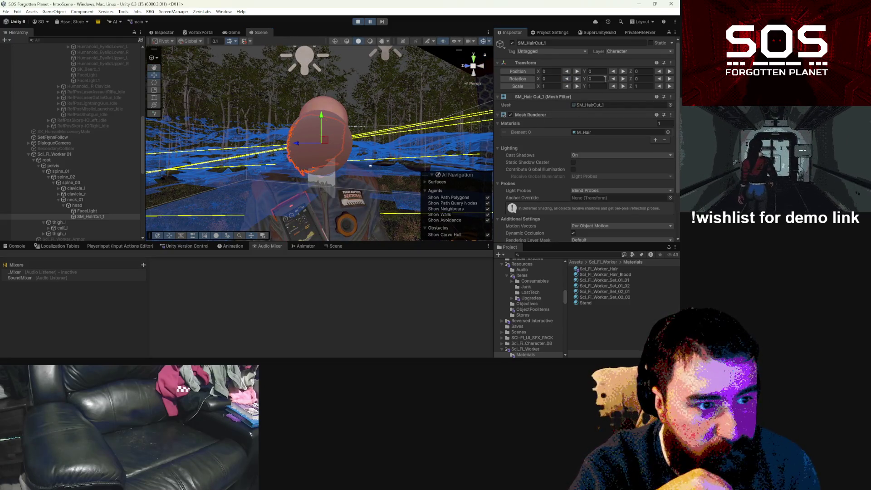
{"action": "left_click", "coordinate": [623, 80]}
{"action": "left_click", "coordinate": [612, 79]}
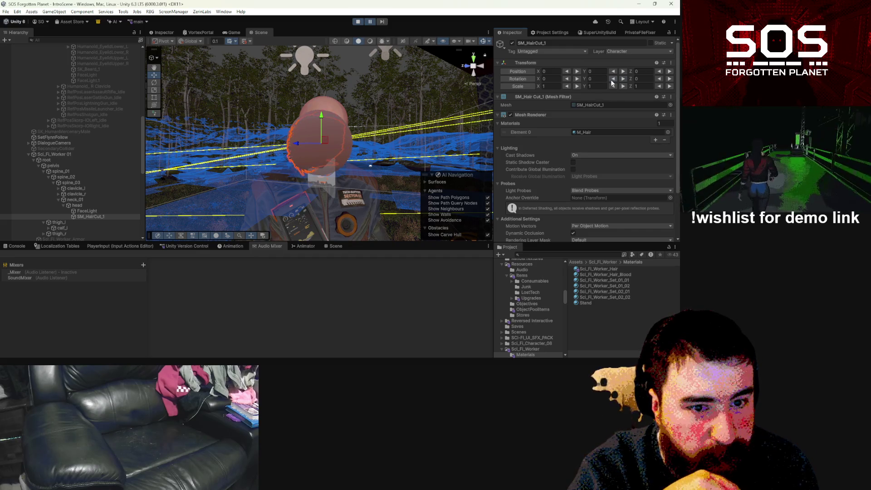
{"action": "left_click", "coordinate": [612, 79]}
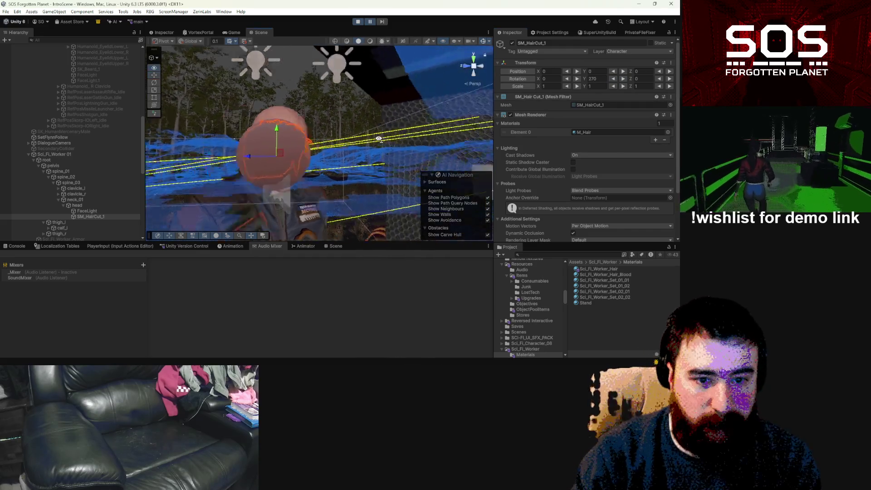
{"action": "mouse_move", "coordinate": [316, 135]}
{"action": "left_mouse_down"}
{"action": "mouse_move", "coordinate": [325, 105]}
{"action": "mouse_move", "coordinate": [332, 144]}
{"action": "left_mouse_up"}
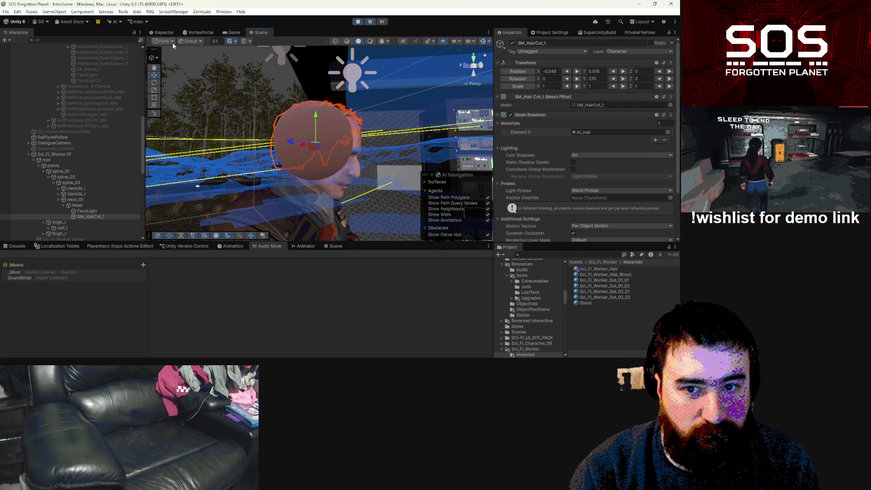
Switch handles to Local, lower the hair slightly, and review it in the Game view.
{"action": "left_click", "coordinate": [189, 42]}
{"action": "left_click", "coordinate": [204, 58]}
{"action": "mouse_move", "coordinate": [308, 145]}
{"action": "left_mouse_down"}
{"action": "mouse_move", "coordinate": [331, 149]}
{"action": "mouse_move", "coordinate": [278, 147]}
{"action": "left_mouse_up"}
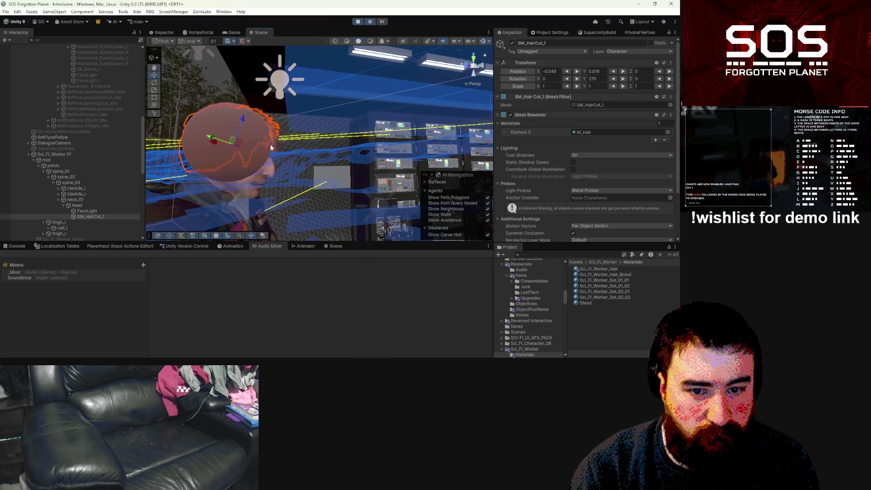
{"action": "left_click_drag", "start_coordinate": [210, 141], "coordinate": [216, 144]}
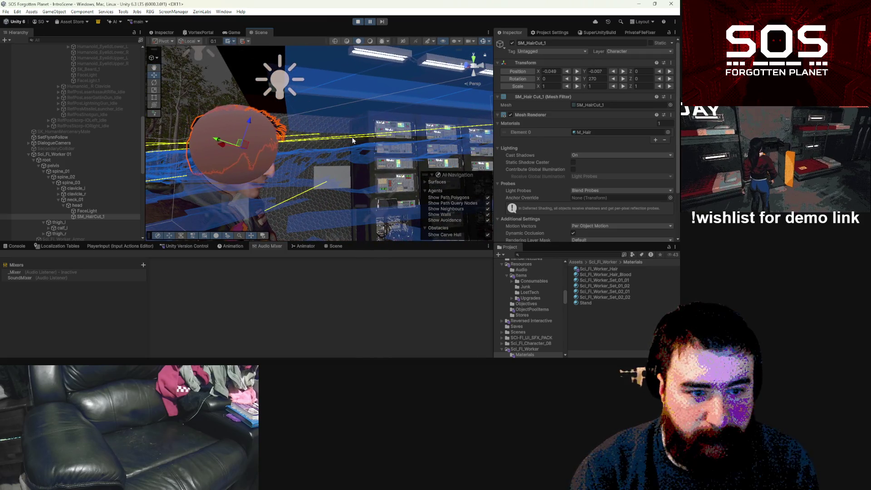
{"action": "mouse_move", "coordinate": [269, 145]}
{"action": "left_mouse_down"}
{"action": "mouse_move", "coordinate": [339, 117]}
{"action": "mouse_move", "coordinate": [304, 155]}
{"action": "mouse_move", "coordinate": [301, 145]}
{"action": "mouse_move", "coordinate": [328, 117]}
{"action": "left_mouse_up"}
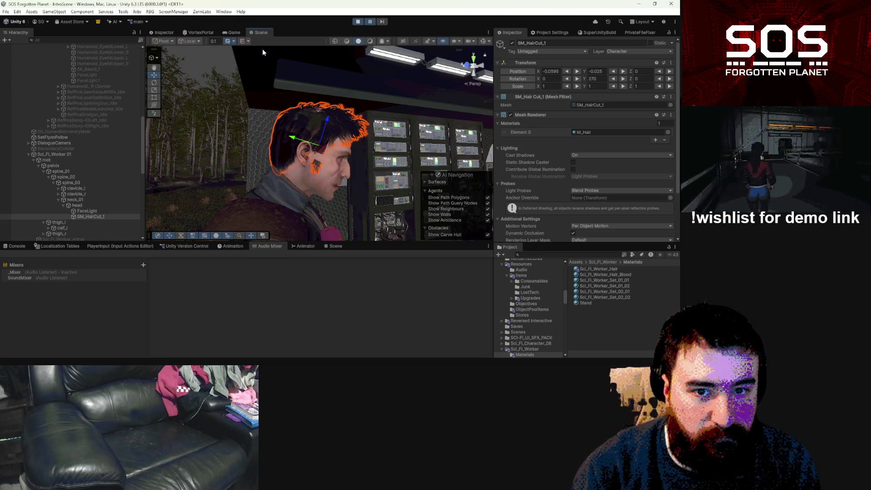
{"action": "left_click", "coordinate": [234, 32]}
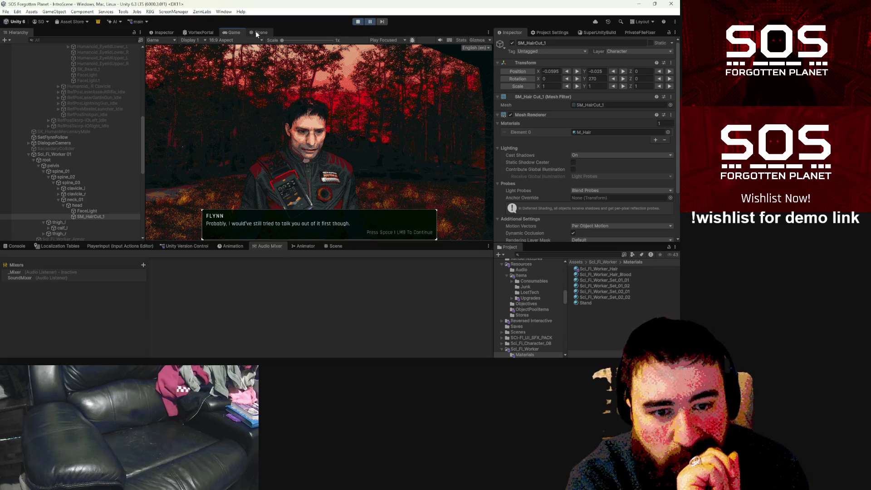
Nudge the hair lower and sideways to X -0.058, Y -0.0329, then recheck it in-game.
{"action": "left_click", "coordinate": [256, 32]}
{"action": "mouse_move", "coordinate": [394, 137]}
{"action": "left_mouse_down"}
{"action": "mouse_move", "coordinate": [152, 136]}
{"action": "mouse_move", "coordinate": [119, 119]}
{"action": "mouse_move", "coordinate": [363, 159]}
{"action": "mouse_move", "coordinate": [200, 152]}
{"action": "left_mouse_up"}
{"action": "mouse_move", "coordinate": [356, 138]}
{"action": "left_mouse_down"}
{"action": "mouse_move", "coordinate": [364, 131]}
{"action": "mouse_move", "coordinate": [357, 132]}
{"action": "mouse_move", "coordinate": [476, 163]}
{"action": "mouse_move", "coordinate": [579, 178]}
{"action": "mouse_move", "coordinate": [653, 173]}
{"action": "mouse_move", "coordinate": [11, 178]}
{"action": "mouse_move", "coordinate": [130, 169]}
{"action": "mouse_move", "coordinate": [8, 155]}
{"action": "mouse_move", "coordinate": [674, 154]}
{"action": "mouse_move", "coordinate": [459, 156]}
{"action": "mouse_move", "coordinate": [488, 156]}
{"action": "left_mouse_up"}
{"action": "left_click_drag", "start_coordinate": [385, 84], "coordinate": [396, 75]}
{"action": "mouse_move", "coordinate": [328, 117]}
{"action": "left_mouse_down"}
{"action": "mouse_move", "coordinate": [292, 183]}
{"action": "mouse_move", "coordinate": [296, 201]}
{"action": "mouse_move", "coordinate": [377, 195]}
{"action": "left_mouse_up"}
{"action": "scroll", "coordinate": [292, 183], "scroll_direction": "down", "scroll_amount": 5}
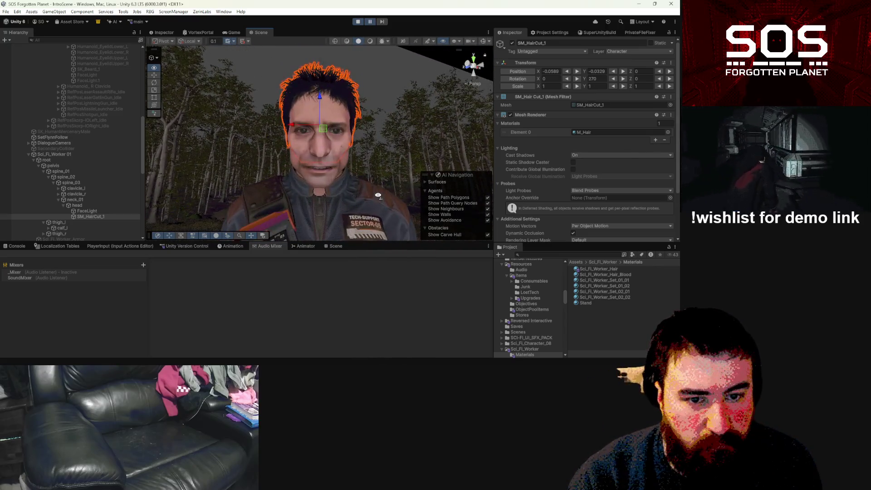
{"action": "left_click", "coordinate": [238, 33]}
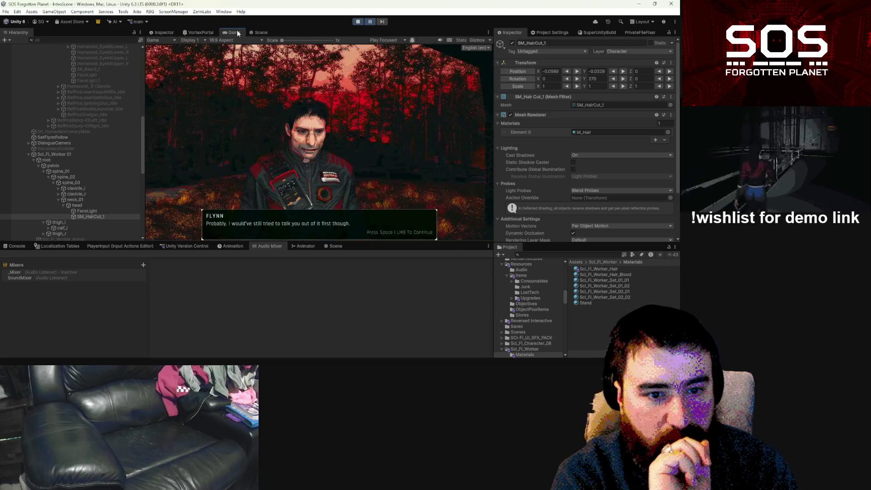
{"action": "right_click", "coordinate": [81, 216]}
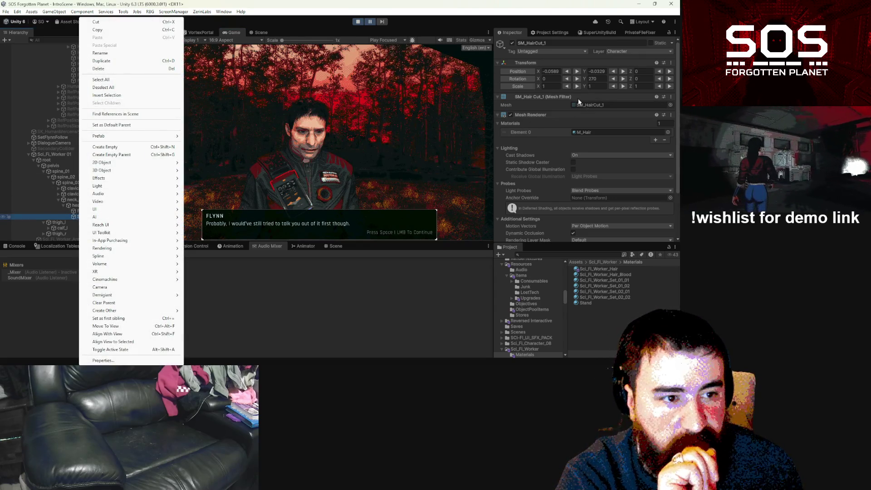
Copy the SM_HairCut_1 haircut object.
{"action": "left_click", "coordinate": [539, 65]}
{"action": "left_click", "coordinate": [532, 62]}
{"action": "left_click", "coordinate": [532, 62]}
{"action": "right_click", "coordinate": [531, 62]}
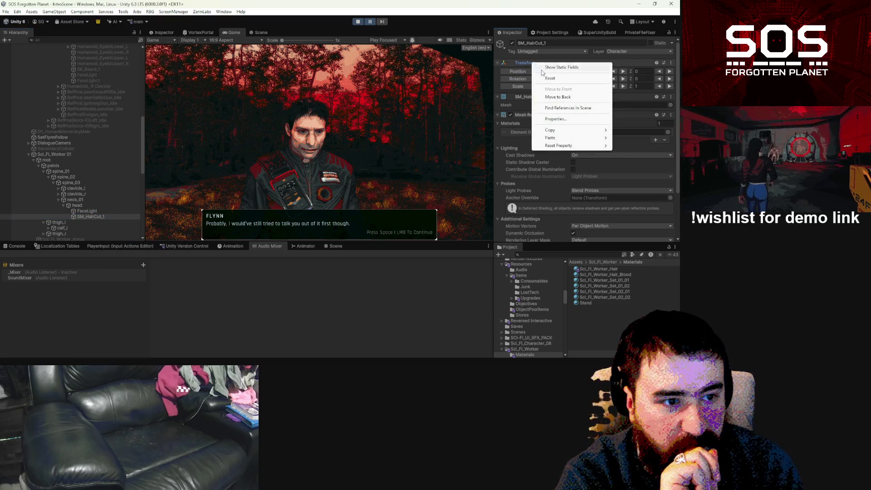
{"action": "left_click", "coordinate": [87, 216]}
{"action": "right_click", "coordinate": [89, 216]}
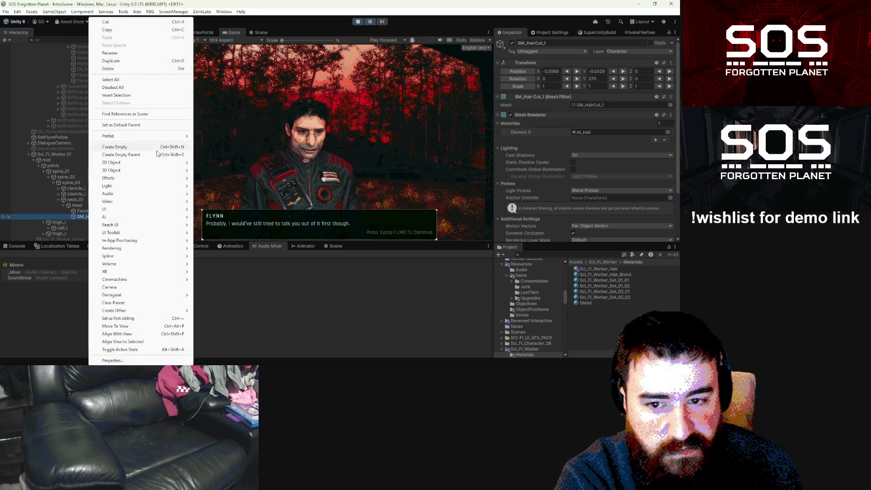
{"action": "left_click", "coordinate": [107, 30]}
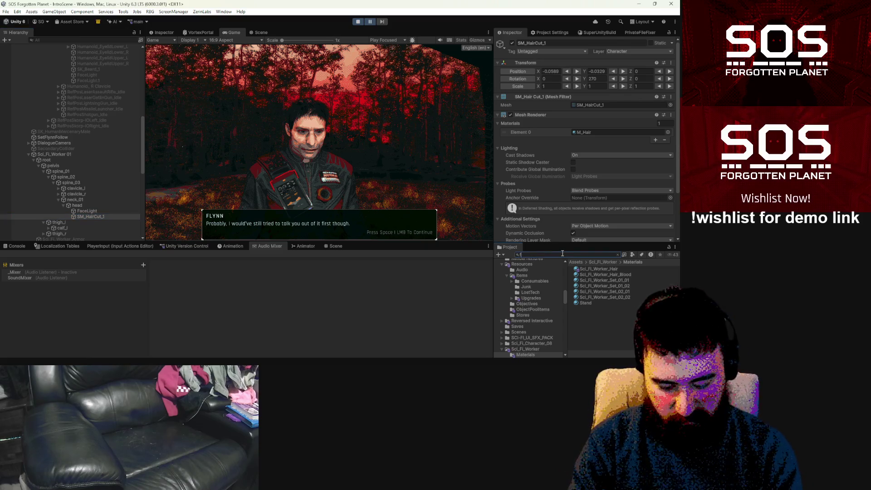
Search the Project for 'flynn' and open the Flynn prefab.
{"action": "type", "text": "flynn"}
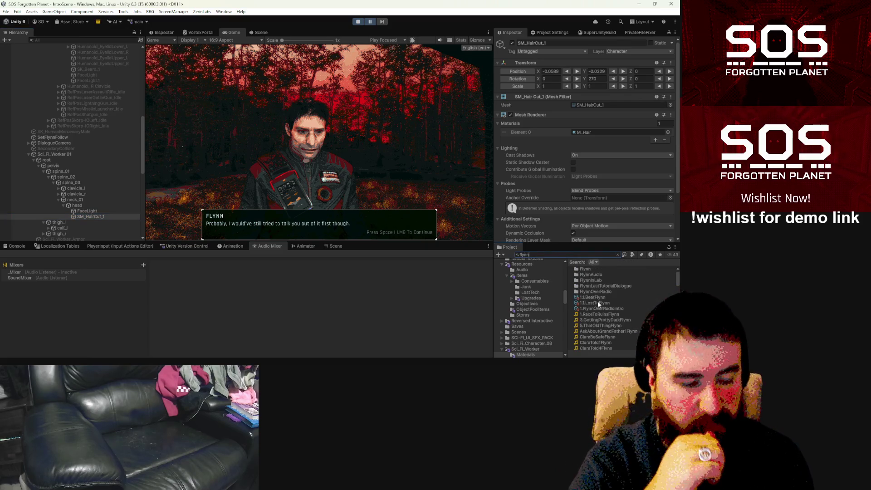
{"action": "scroll", "coordinate": [597, 301], "scroll_direction": "down", "scroll_amount": 3}
{"action": "double_click", "coordinate": [590, 312]}
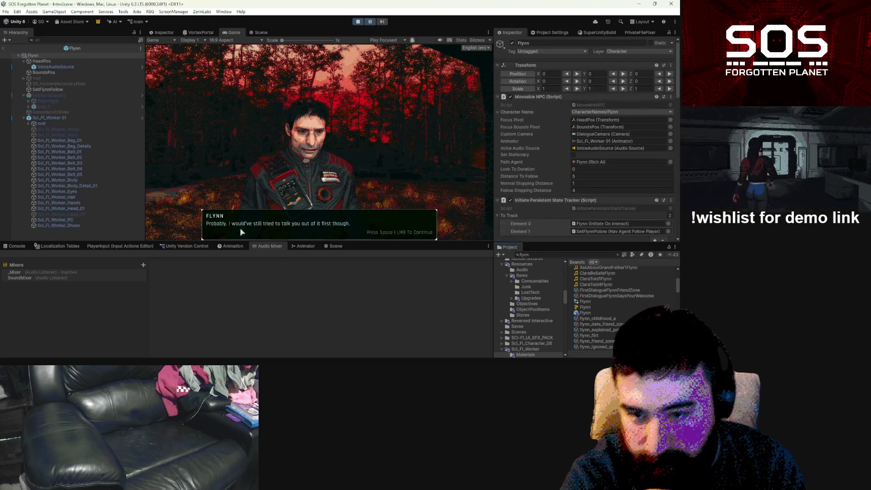
Expand the prefab's skeleton from root through spine_01–03 and neck_01 to the head bone.
{"action": "left_click", "coordinate": [24, 78]}
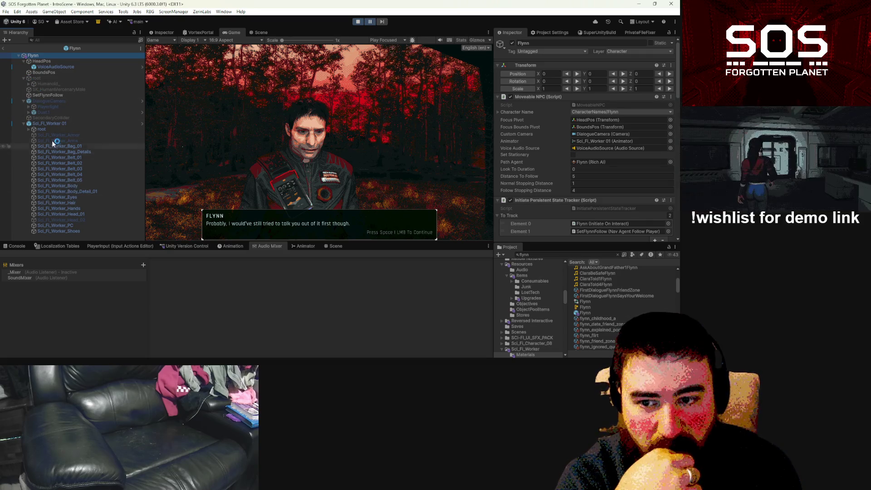
{"action": "left_click", "coordinate": [29, 129]}
{"action": "left_click", "coordinate": [33, 134]}
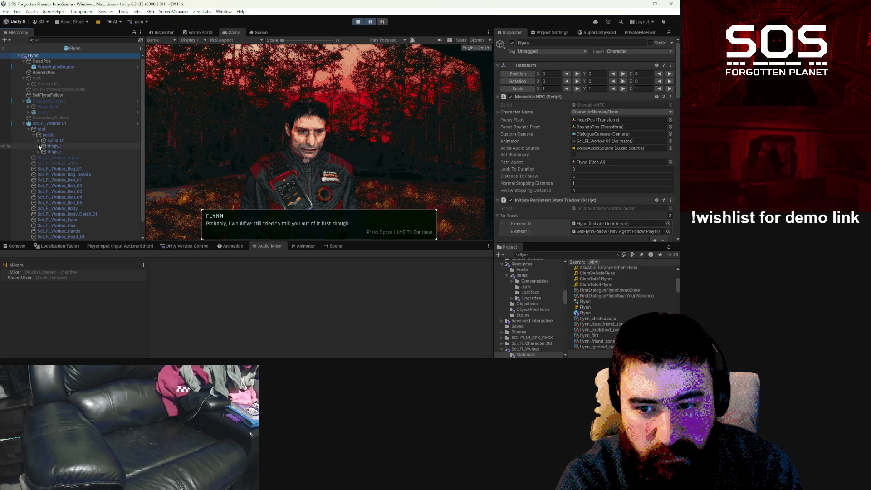
{"action": "left_click", "coordinate": [38, 140]}
{"action": "left_click", "coordinate": [44, 146]}
{"action": "left_click", "coordinate": [49, 152]}
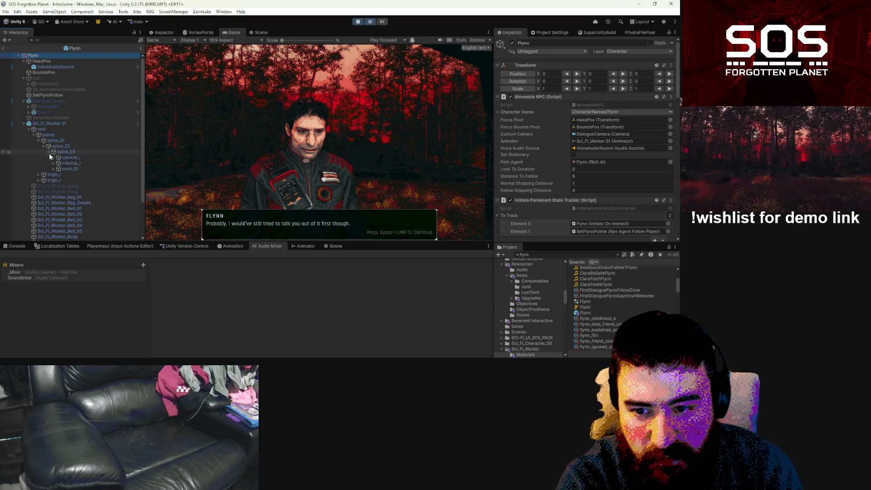
{"action": "left_click", "coordinate": [53, 169]}
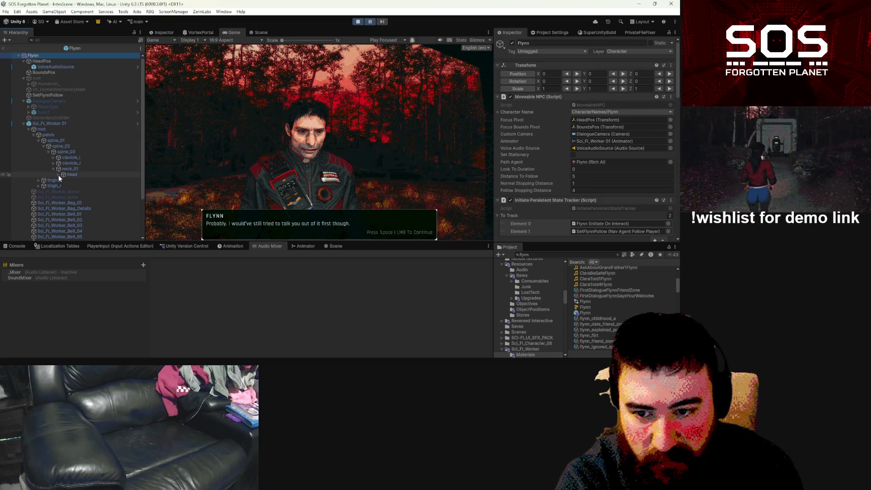
{"action": "left_click", "coordinate": [58, 175]}
{"action": "left_click", "coordinate": [68, 175]}
Paste the copied haircut as a child of the head bone.
{"action": "right_click", "coordinate": [78, 174]}
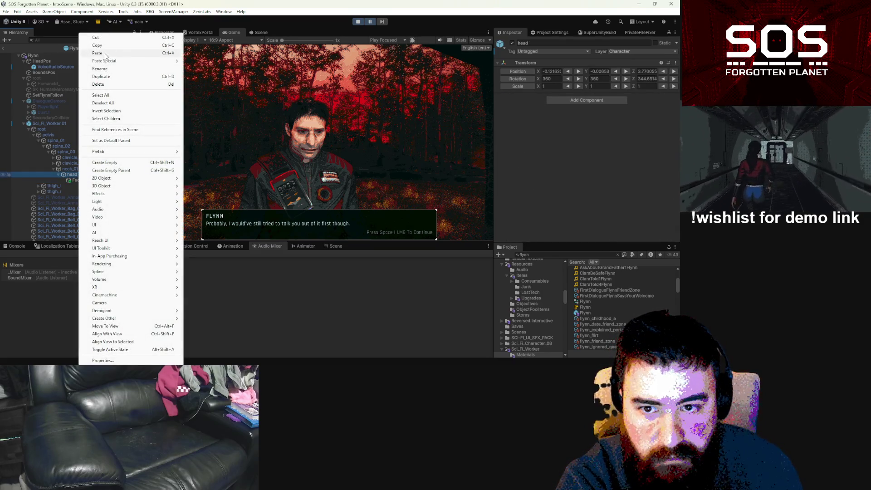
{"action": "mouse_move", "coordinate": [113, 62]}
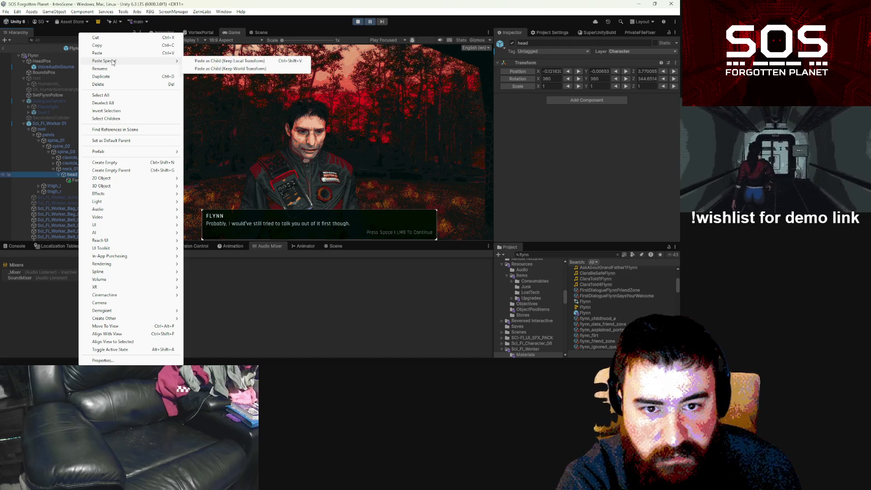
{"action": "left_click", "coordinate": [225, 61]}
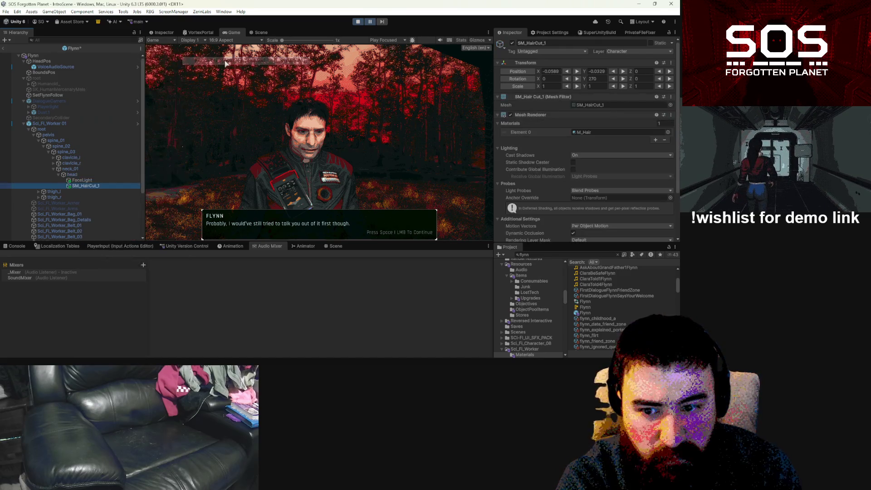
{"action": "left_click", "coordinate": [260, 32]}
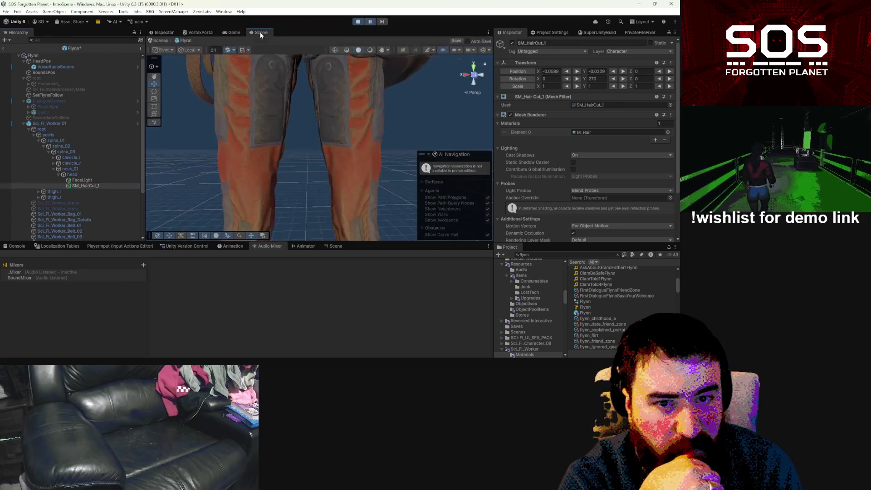
Deactivate Sci_Fi_Worker_Hair so only the SM_HairCut_1 haircut shows on Flynn's head.
{"action": "mouse_move", "coordinate": [311, 157]}
{"action": "left_mouse_down"}
{"action": "mouse_move", "coordinate": [334, 134]}
{"action": "mouse_move", "coordinate": [358, 234]}
{"action": "mouse_move", "coordinate": [352, 241]}
{"action": "mouse_move", "coordinate": [334, 157]}
{"action": "mouse_move", "coordinate": [372, 137]}
{"action": "mouse_move", "coordinate": [427, 144]}
{"action": "left_mouse_up"}
{"action": "scroll", "coordinate": [61, 192], "scroll_direction": "down", "scroll_amount": 3}
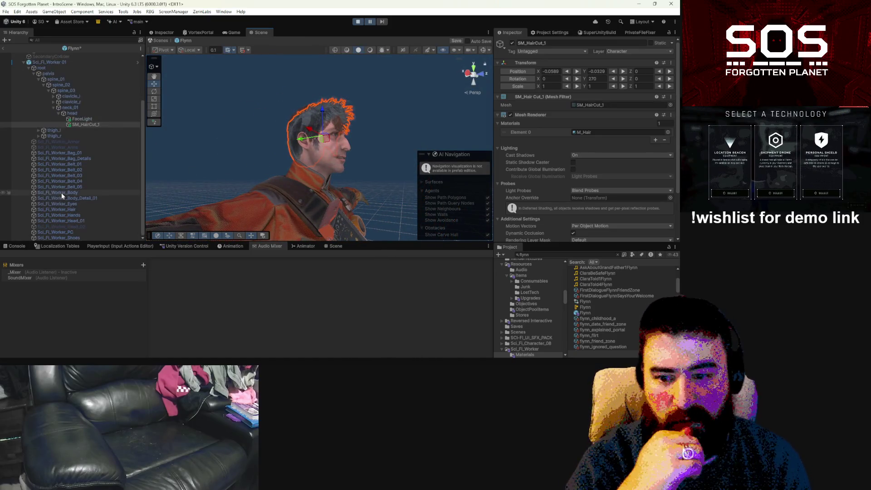
{"action": "left_click", "coordinate": [77, 209]}
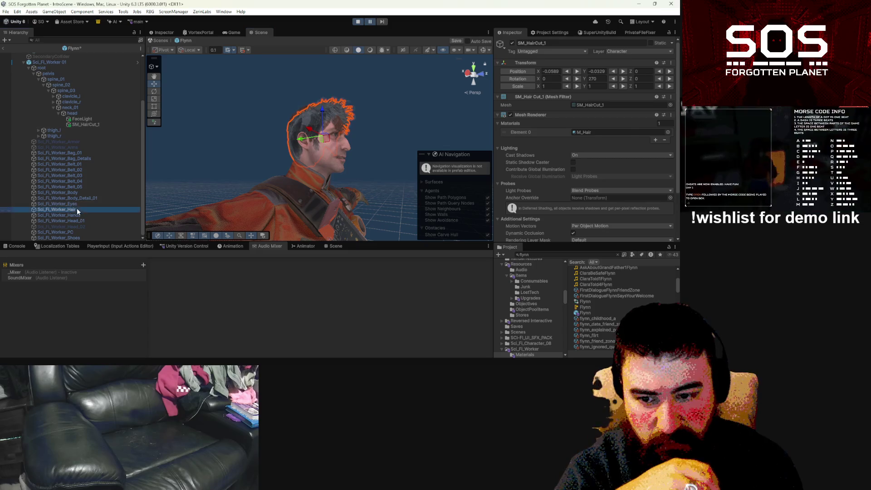
{"action": "left_click", "coordinate": [512, 43]}
{"action": "left_click_drag", "start_coordinate": [363, 224], "coordinate": [233, 221]}
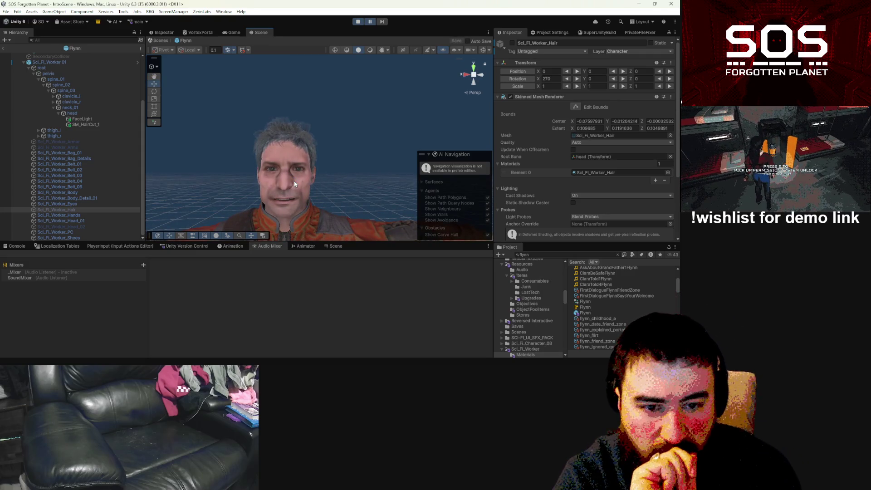
Back in the running game view, select Flynn's Sci_Fi_Worker_Body mesh.
{"action": "left_click", "coordinate": [226, 32]}
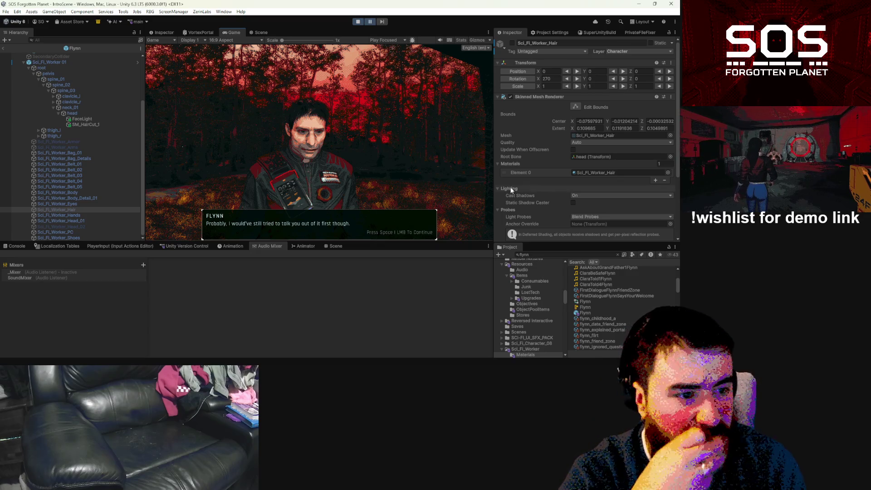
{"action": "scroll", "coordinate": [531, 189], "scroll_direction": "down", "scroll_amount": 3}
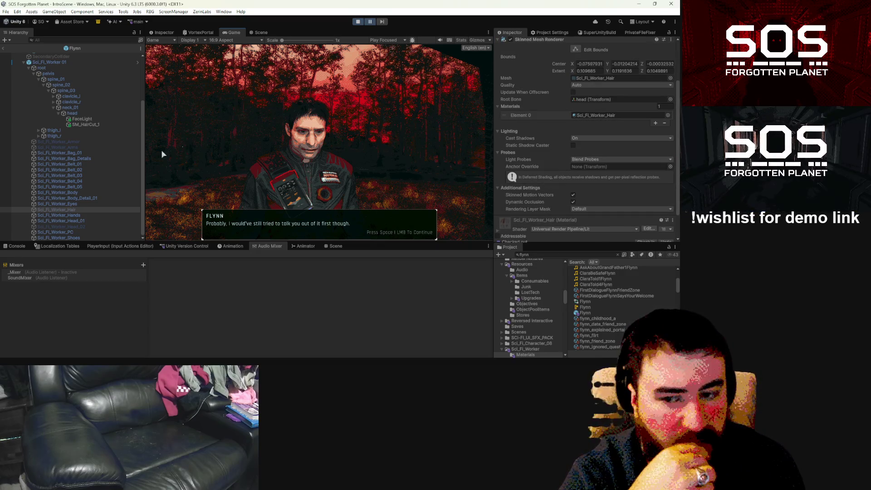
{"action": "left_click", "coordinate": [86, 193]}
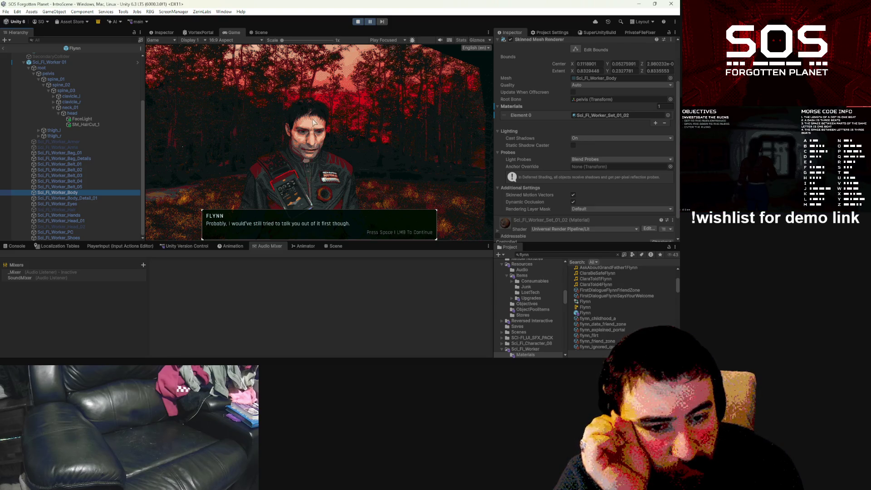
{"action": "scroll", "coordinate": [113, 183], "scroll_direction": "up", "scroll_amount": 3}
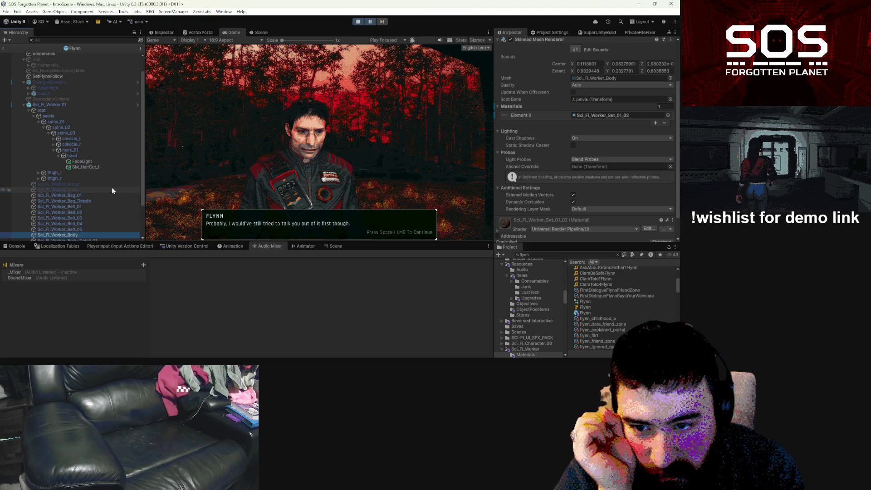
Select the Sci_Fi_Worker 01 model object under Flynn in the Hierarchy.
{"action": "left_click", "coordinate": [65, 106]}
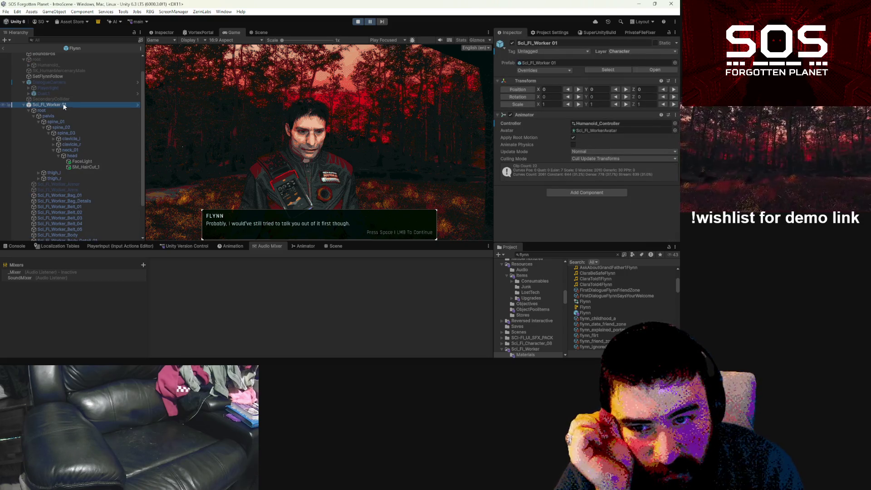
{"action": "left_click", "coordinate": [28, 65], "text": "alt"}
{"action": "scroll", "coordinate": [78, 169], "scroll_direction": "up", "scroll_amount": 15}
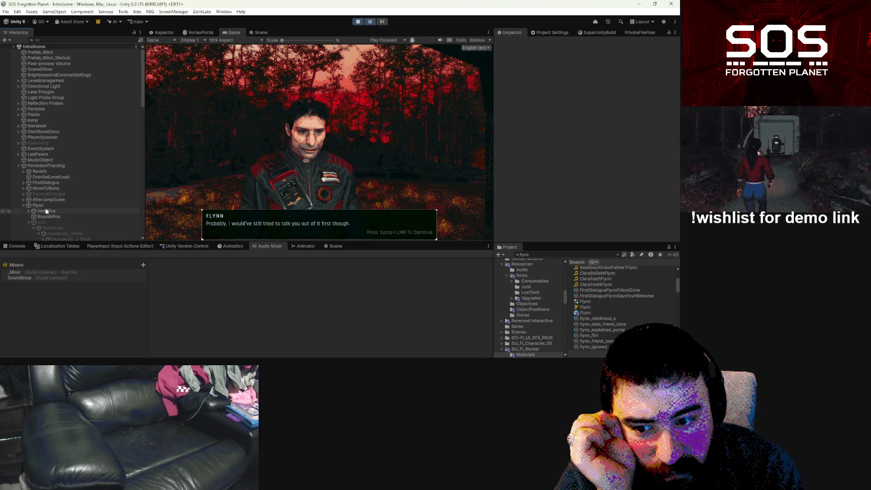
{"action": "left_click", "coordinate": [29, 223]}
{"action": "scroll", "coordinate": [31, 222], "scroll_direction": "down", "scroll_amount": 4}
{"action": "left_click", "coordinate": [45, 188]}
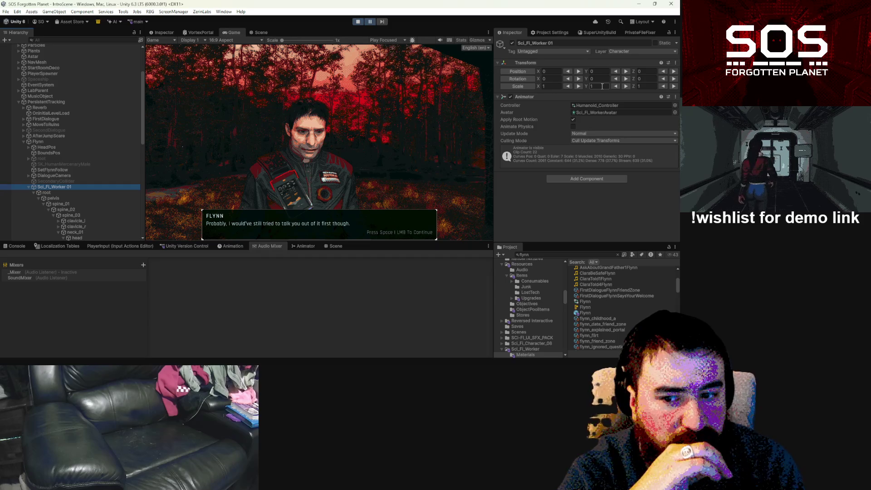
Try a uniform 0.8 scale on Sci_Fi_Worker 01 and resume the game to preview it.
{"action": "left_click", "coordinate": [545, 86]}
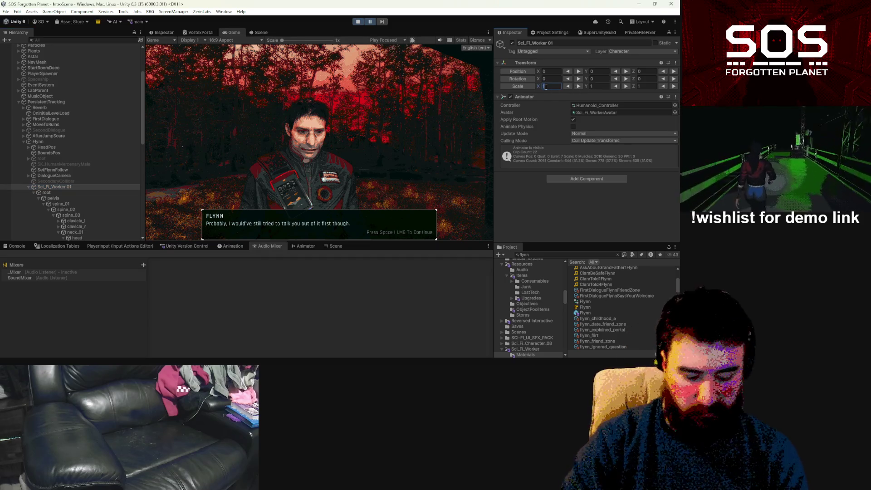
{"action": "type", "text": "0.8"}
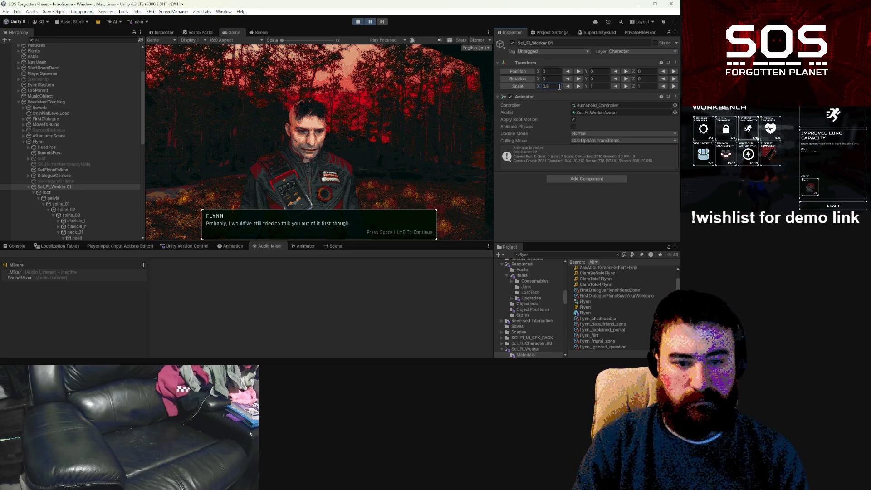
{"action": "key", "text": "Return"}
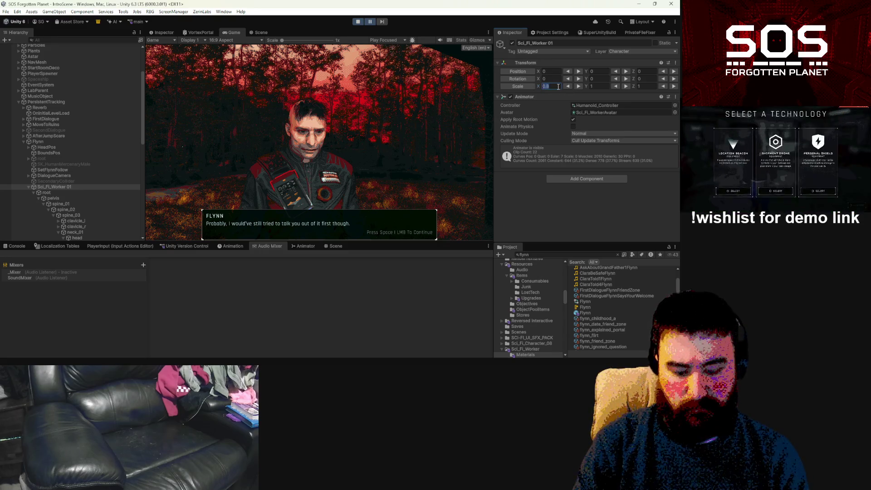
{"action": "type", "text": "0.8"}
{"action": "key", "text": "Tab"}
{"action": "type", "text": "0.8"}
{"action": "key", "text": "Return"}
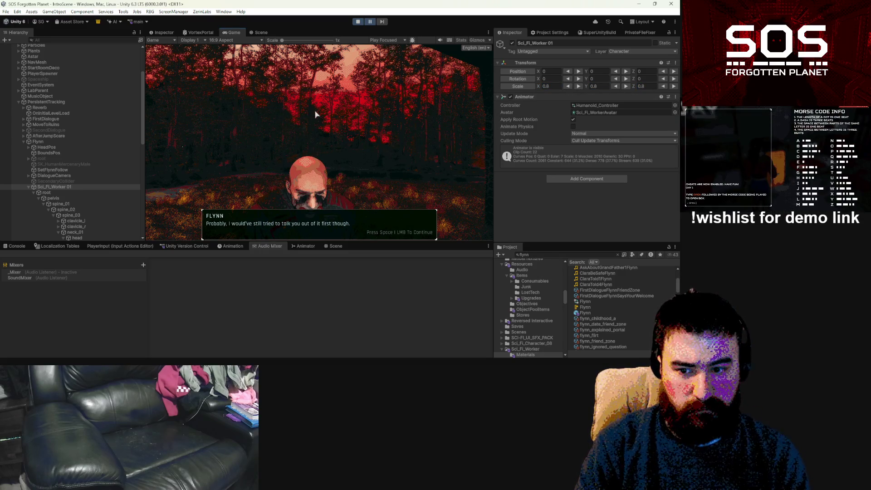
{"action": "left_click", "coordinate": [372, 21]}
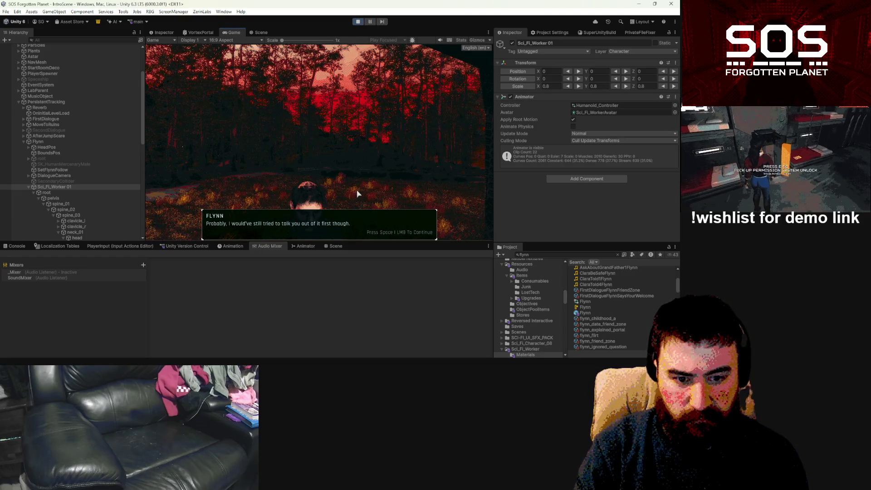
Change the model's X, Y and Z scale to 0.95.
{"action": "left_click", "coordinate": [551, 86]}
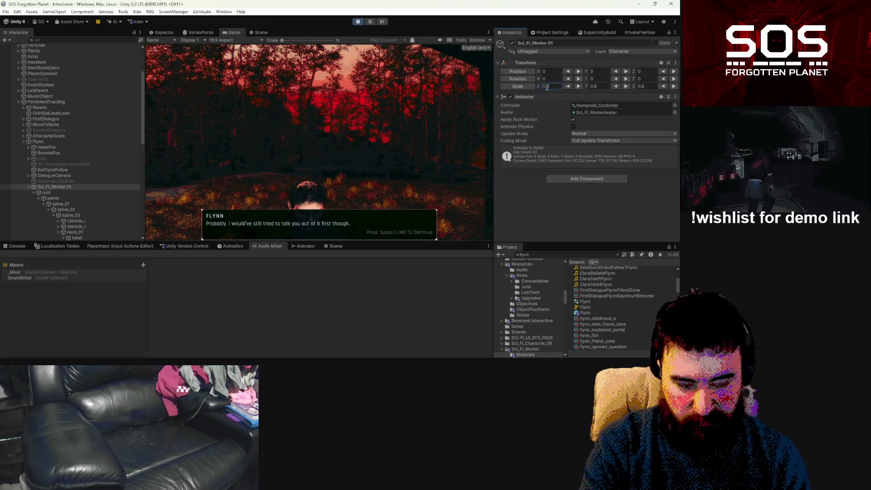
{"action": "type", "text": "0.95"}
{"action": "key", "text": "Return"}
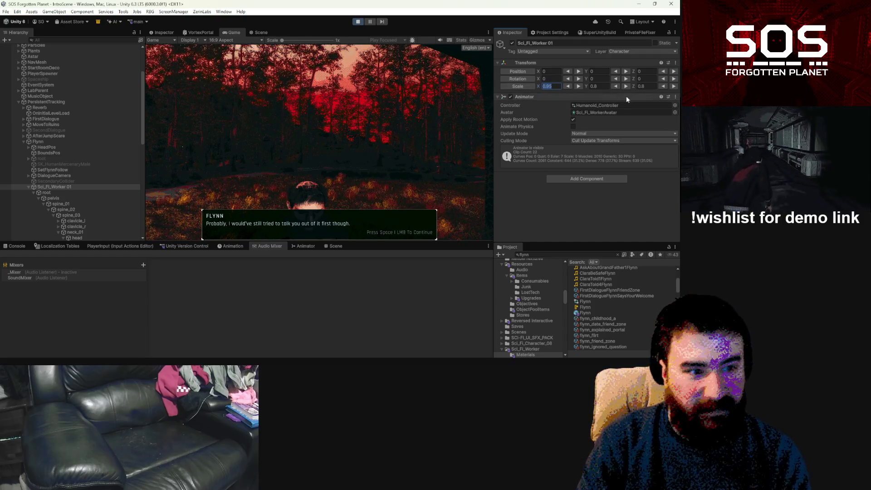
{"action": "left_click", "coordinate": [605, 86]}
{"action": "type", "text": "0.95"}
{"action": "key", "text": "Return"}
{"action": "left_click", "coordinate": [644, 86]}
{"action": "type", "text": "0.95"}
{"action": "key", "text": "Return"}
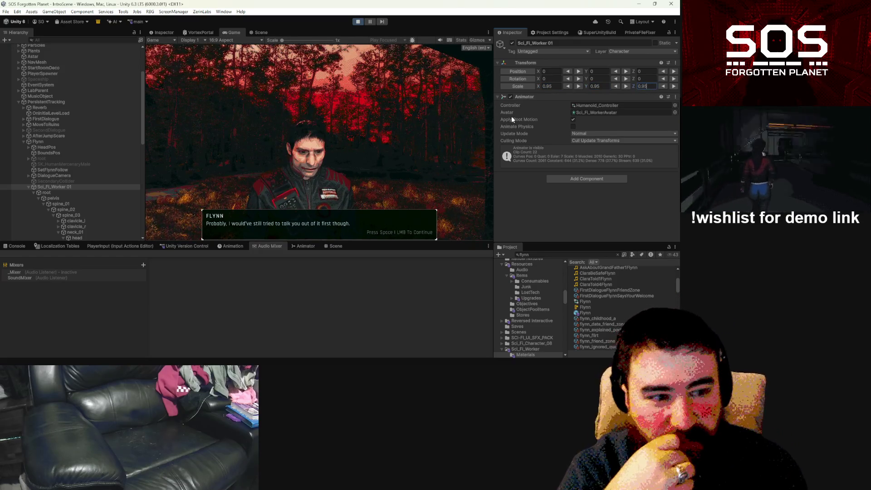
Set the scale to 0.98 on all three axes and advance the dialogue.
{"action": "left_click", "coordinate": [554, 87]}
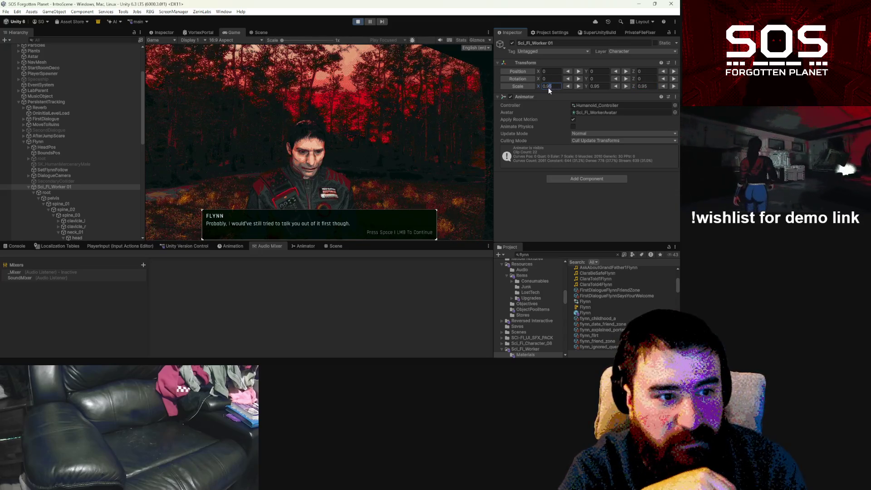
{"action": "type", "text": "0.98"}
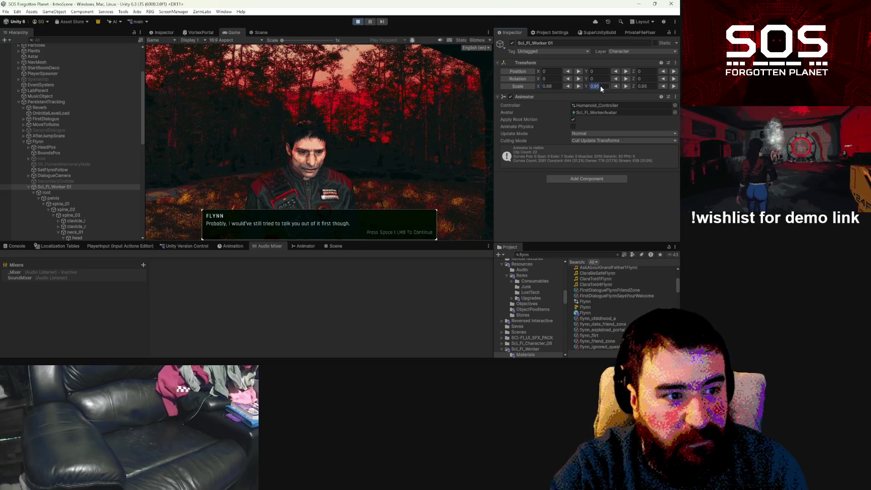
{"action": "type", "text": "0.98"}
{"action": "left_click", "coordinate": [647, 86]}
{"action": "type", "text": "0.98"}
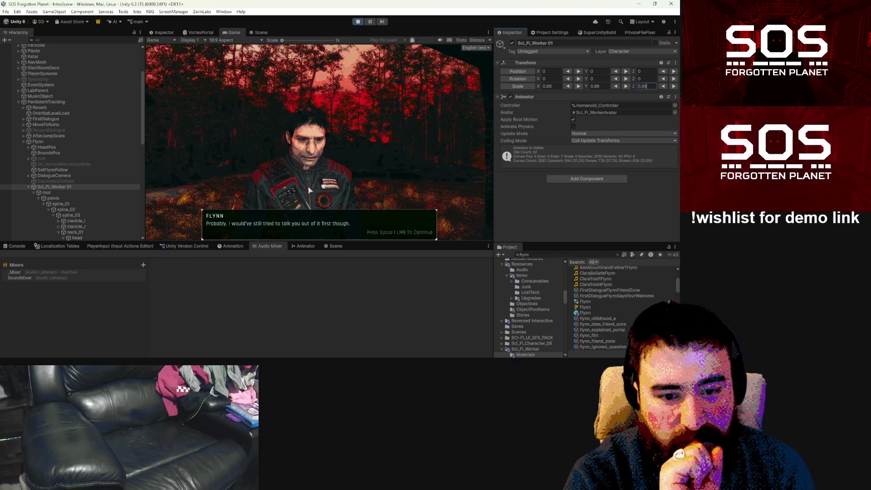
{"action": "left_click", "coordinate": [297, 178]}
{"action": "left_click", "coordinate": [298, 166]}
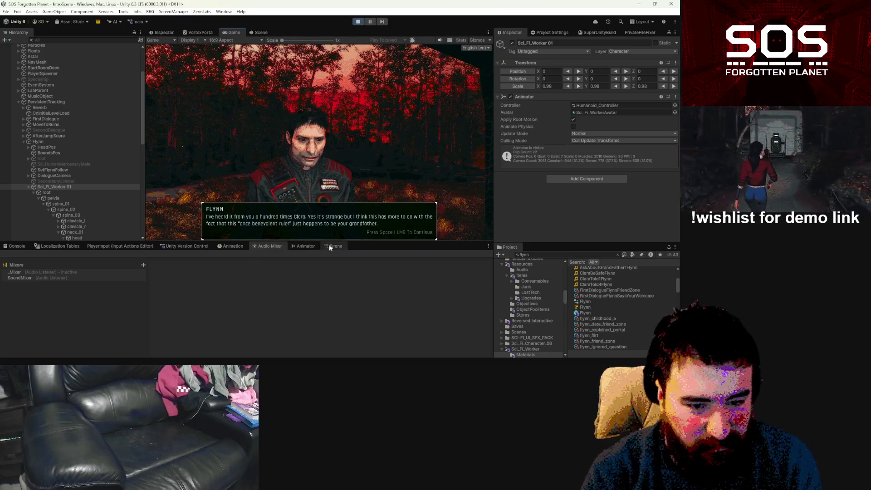
Open the Flynn prefab in the Scene view and frame Flynn's figure.
{"action": "double_click", "coordinate": [585, 313]}
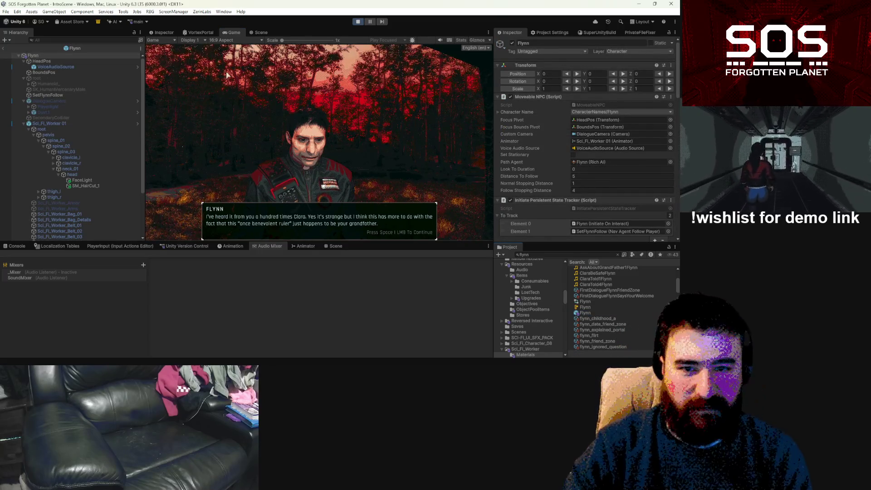
{"action": "left_click", "coordinate": [260, 32]}
{"action": "mouse_move", "coordinate": [248, 111]}
{"action": "left_mouse_down"}
{"action": "mouse_move", "coordinate": [417, 247]}
{"action": "mouse_move", "coordinate": [437, 235]}
{"action": "left_mouse_up"}
{"action": "key", "text": "f"}
Shift SM_HairCut_1 on Flynn's head to X -0.0721 and save the prefab.
{"action": "key", "text": "w"}
{"action": "left_click", "coordinate": [340, 156]}
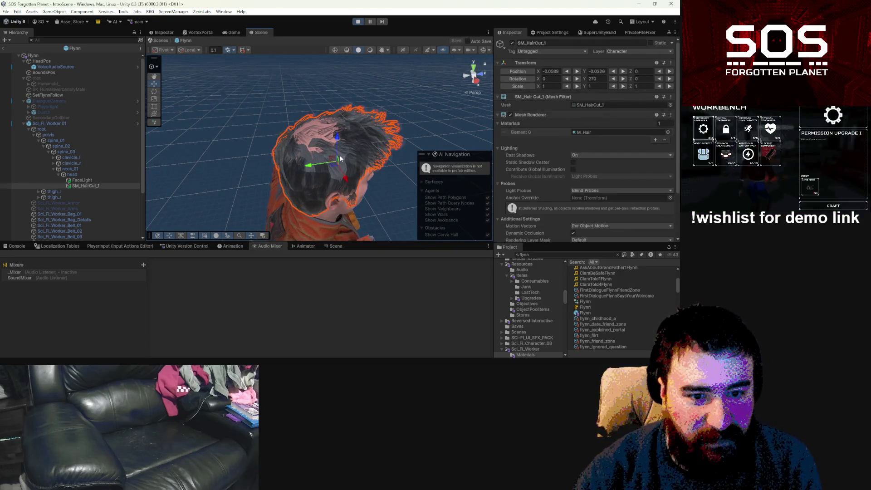
{"action": "mouse_move", "coordinate": [338, 135]}
{"action": "left_mouse_down"}
{"action": "mouse_move", "coordinate": [201, 85]}
{"action": "mouse_move", "coordinate": [326, 99]}
{"action": "mouse_move", "coordinate": [340, 136]}
{"action": "mouse_move", "coordinate": [369, 136]}
{"action": "mouse_move", "coordinate": [225, 135]}
{"action": "left_mouse_up"}
{"action": "scroll", "coordinate": [200, 85], "scroll_direction": "down", "scroll_amount": 3}
{"action": "left_click", "coordinate": [326, 99]}
{"action": "key", "text": "ctrl+s"}
Select Flynn's eye in the Scene view.
{"action": "scroll", "coordinate": [225, 135], "scroll_direction": "up", "scroll_amount": 5}
{"action": "scroll", "coordinate": [227, 132], "scroll_direction": "down", "scroll_amount": 5}
{"action": "scroll", "coordinate": [185, 128], "scroll_direction": "up", "scroll_amount": 5}
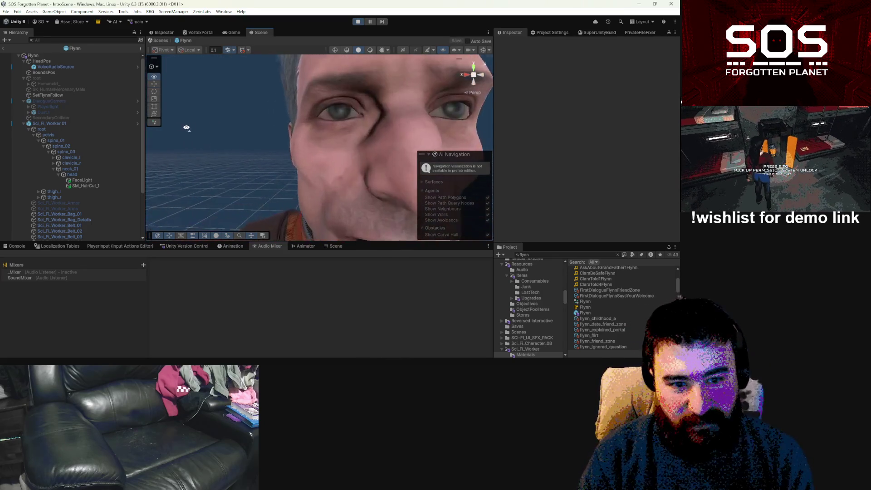
{"action": "left_click", "coordinate": [346, 115]}
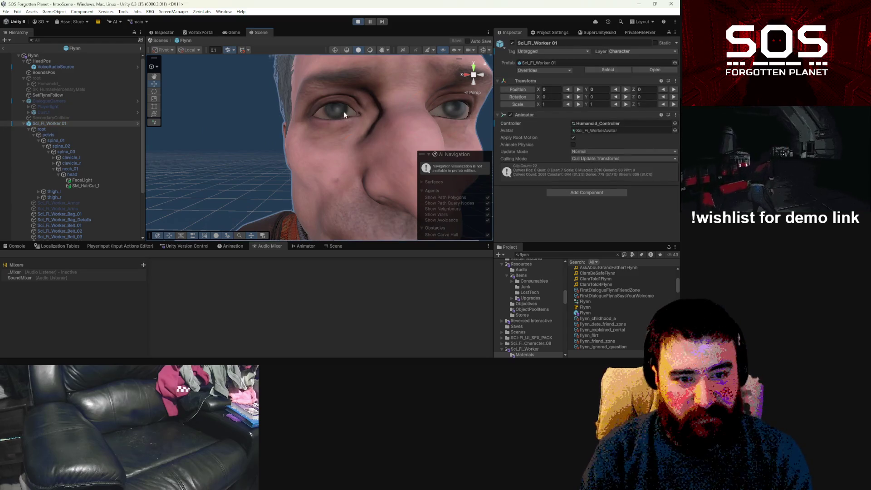
Duplicate the eyes' Sci_Fi_Worker_Set_01_01 material and rename the copy Sci_Fi_Worker_Set_Eyes.
{"action": "left_click", "coordinate": [342, 111]}
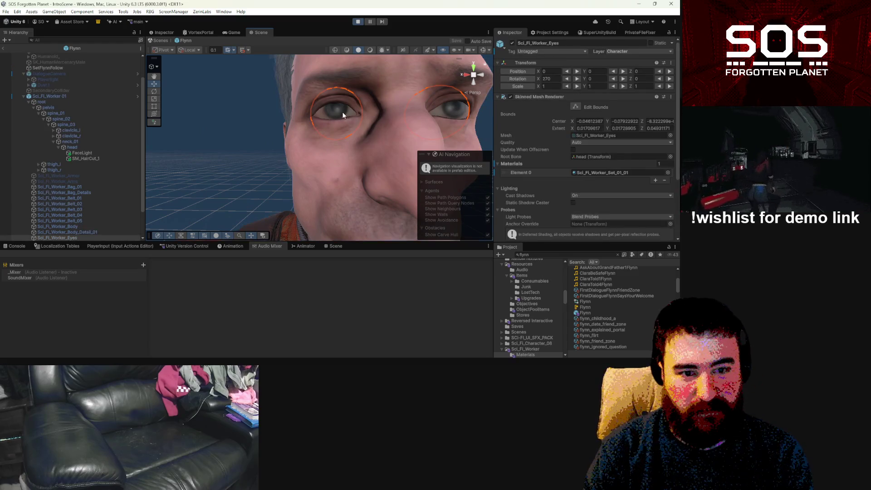
{"action": "left_click", "coordinate": [616, 175]}
{"action": "left_click", "coordinate": [619, 280]}
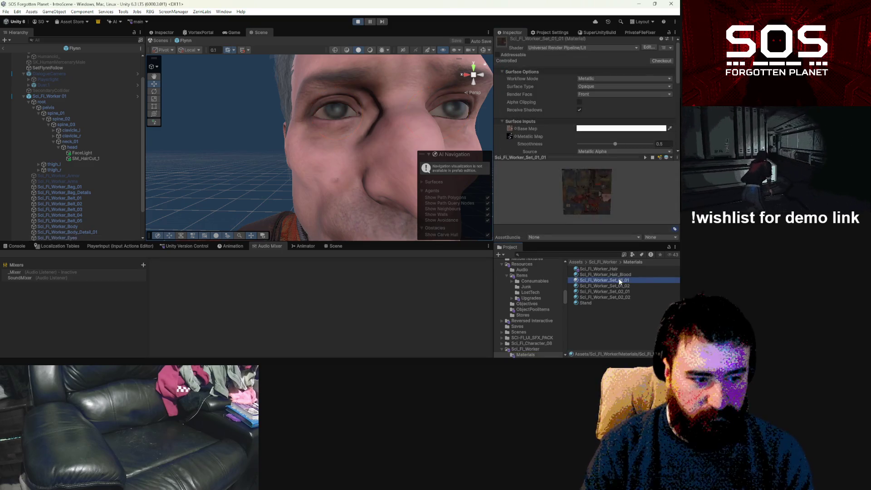
{"action": "key", "text": "ctrl+d"}
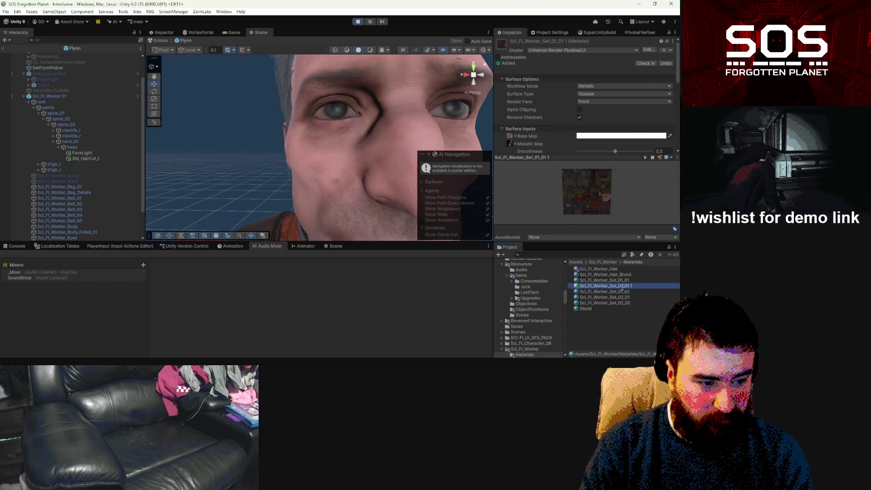
{"action": "key", "text": "End"}
{"action": "key", "text": "BackSpace"}
{"action": "key", "text": "BackSpace"}
{"action": "key", "text": "BackSpace"}
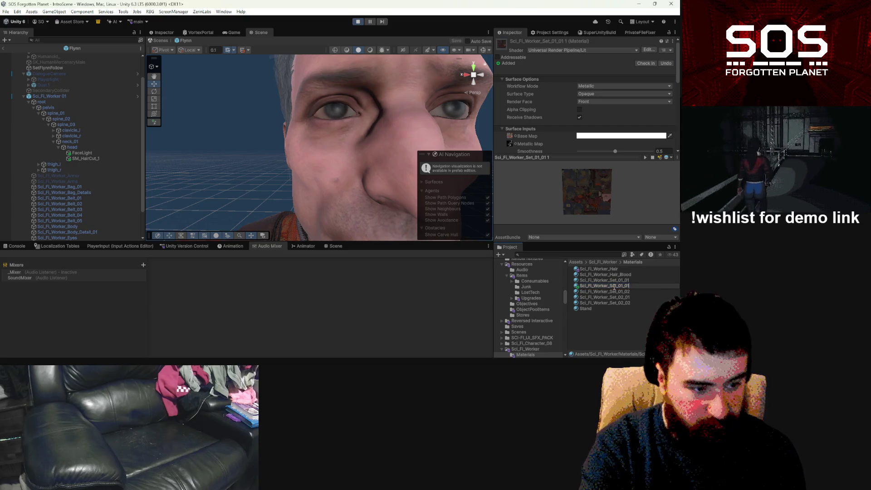
{"action": "key", "text": "BackSpace"}
{"action": "key", "text": "BackSpace"}
{"action": "type", "text": "Eye"}
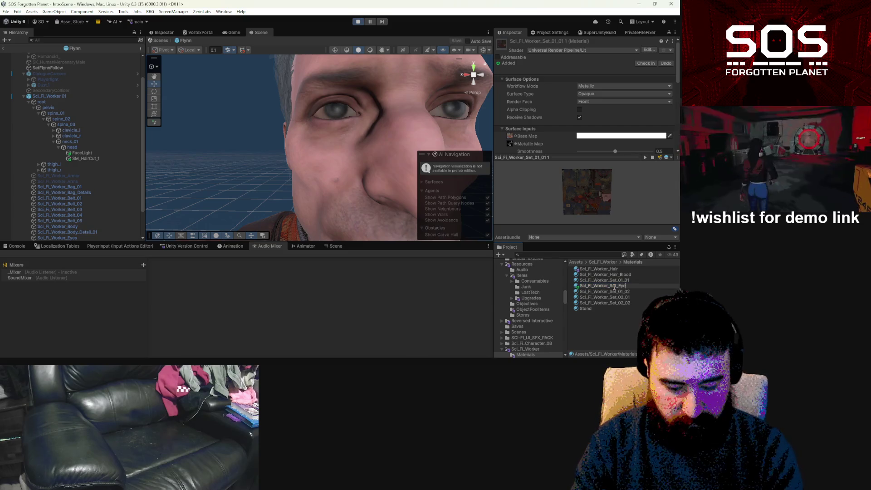
{"action": "type", "text": "s"}
{"action": "key", "text": "Return"}
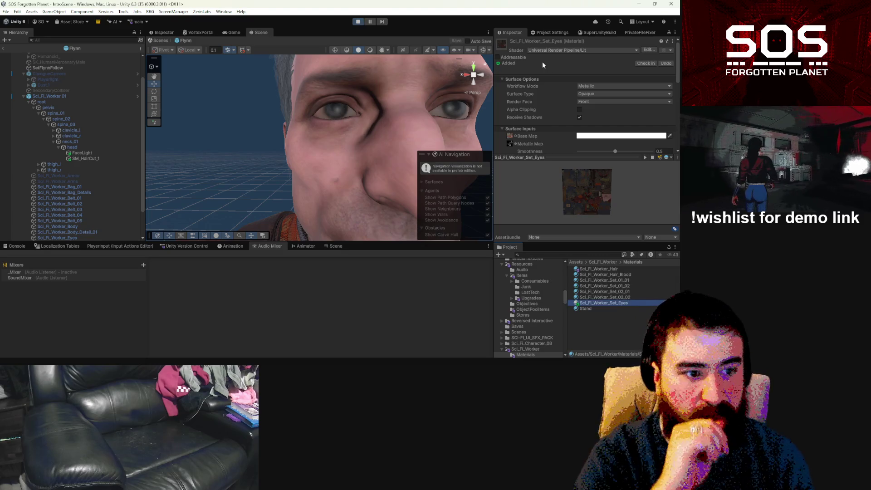
Set Sci_Fi_Worker_Set_Eyes smoothness to 0.335 and assign it to the Sci_Fi_Worker_Eyes mesh.
{"action": "scroll", "coordinate": [569, 97], "scroll_direction": "down", "scroll_amount": 2}
{"action": "left_click_drag", "start_coordinate": [613, 112], "coordinate": [577, 113]}
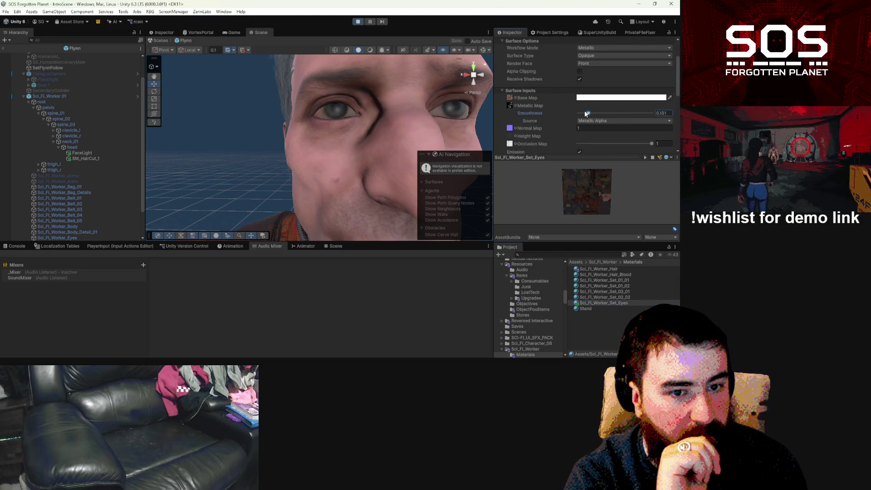
{"action": "left_click_drag", "start_coordinate": [633, 112], "coordinate": [602, 113]}
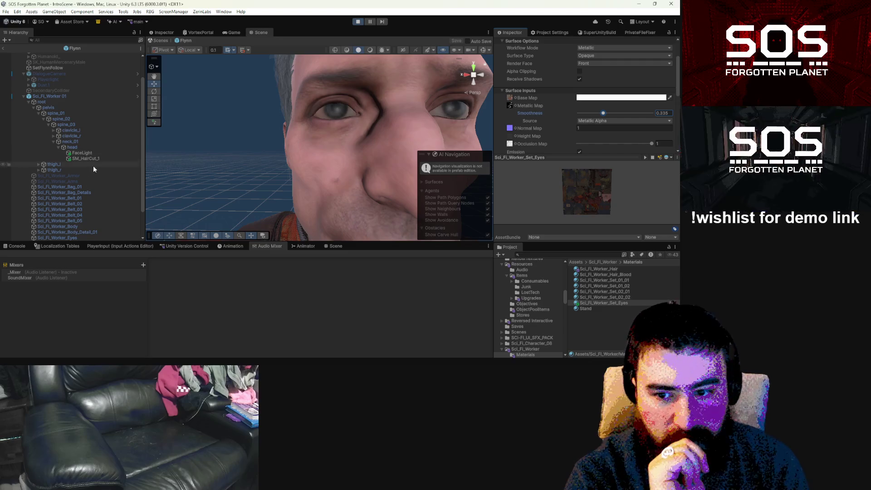
{"action": "left_click", "coordinate": [81, 239]}
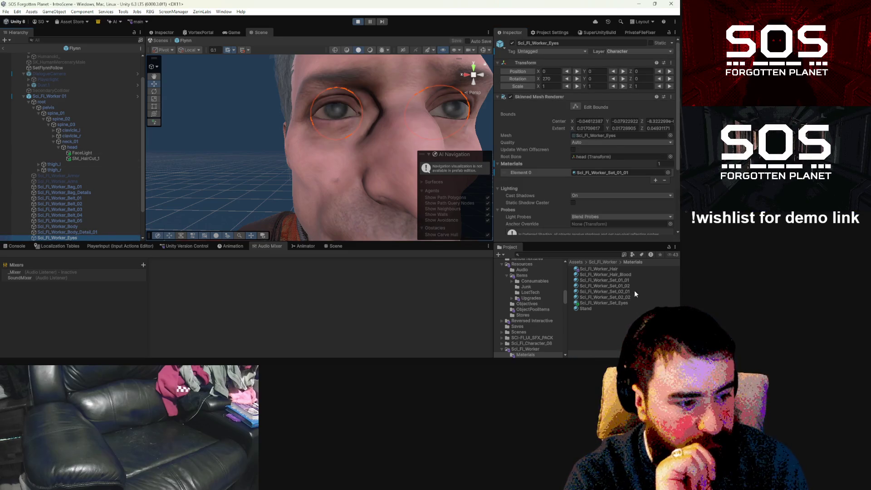
{"action": "left_click_drag", "start_coordinate": [619, 301], "coordinate": [603, 130]}
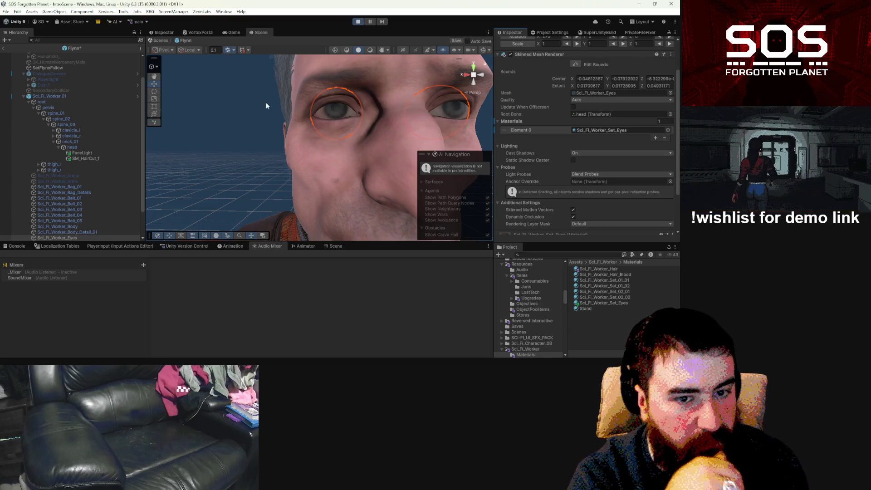
{"action": "left_click", "coordinate": [234, 33]}
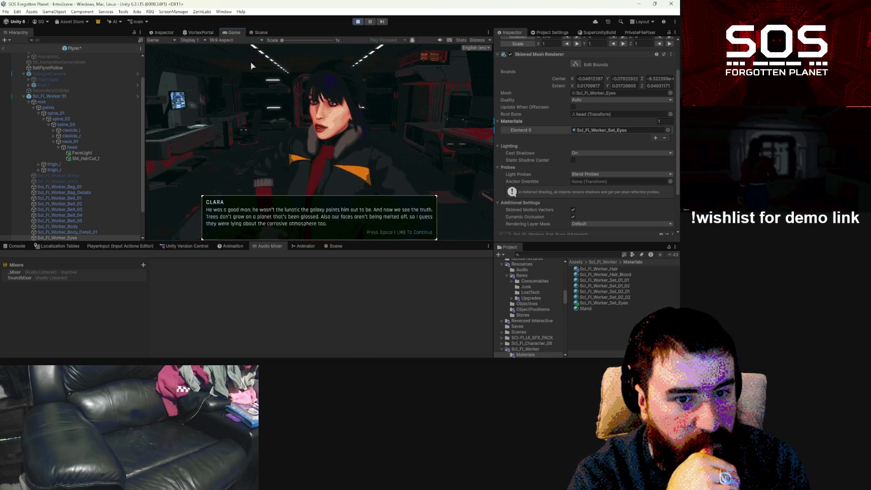
Advance to Flynn's dialogue line, select the spine_01 bone, and switch to Visual Studio Code.
{"action": "left_click", "coordinate": [308, 154]}
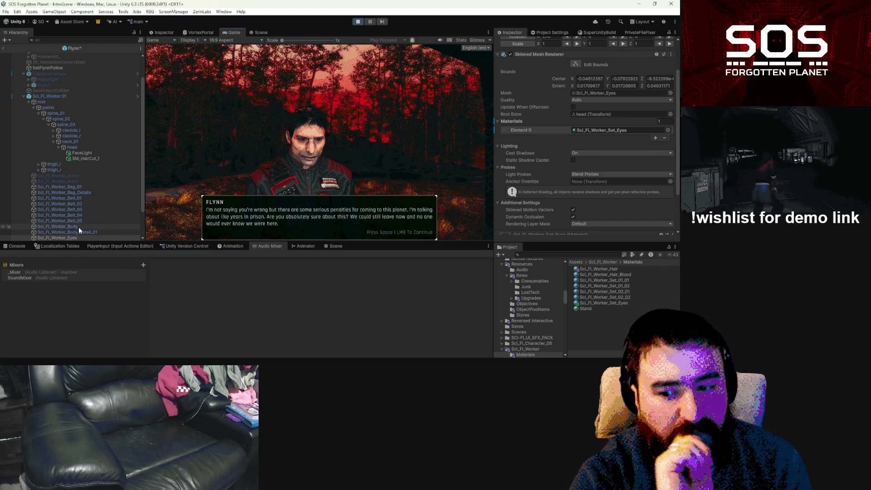
{"action": "left_click", "coordinate": [51, 110]}
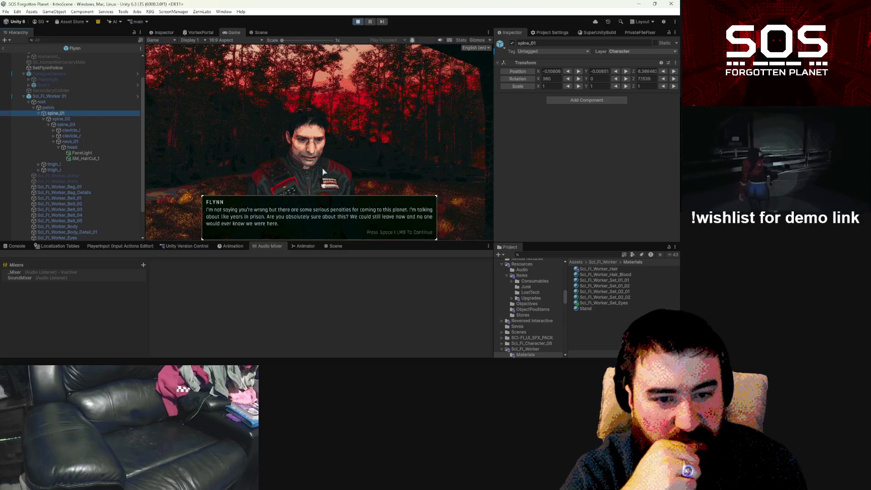
{"action": "key", "text": "alt+Tab"}
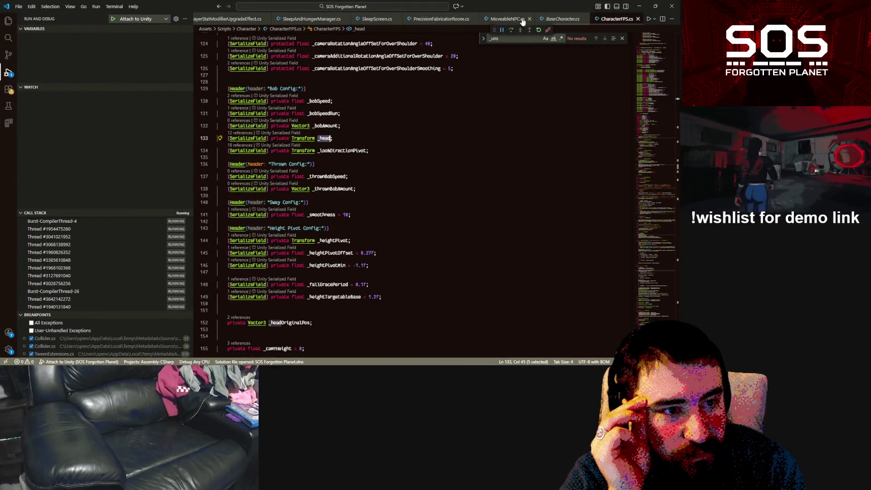
Open MoveableNPC.cs and insert new lines after line 38.
{"action": "left_click", "coordinate": [562, 18]}
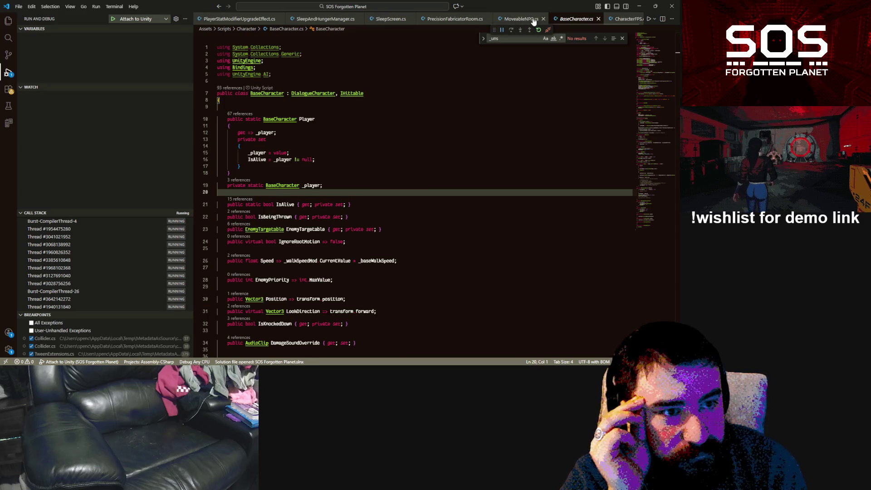
{"action": "left_click", "coordinate": [521, 19]}
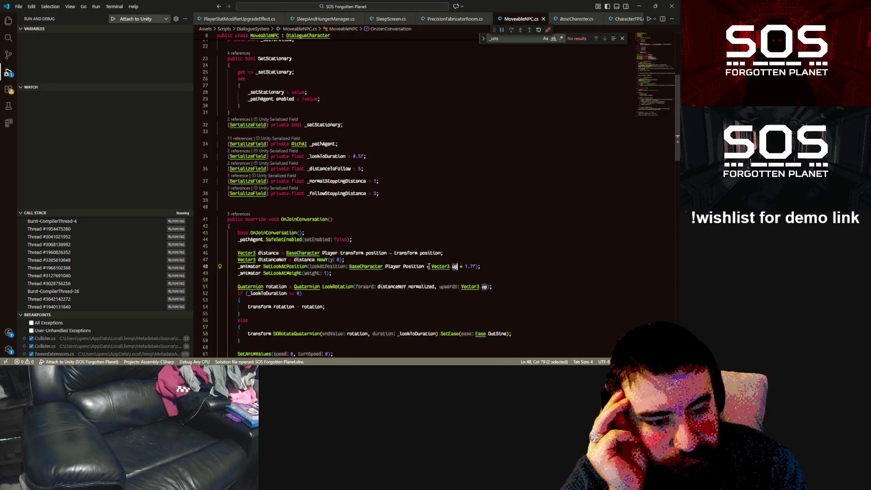
{"action": "double_click", "coordinate": [413, 266]}
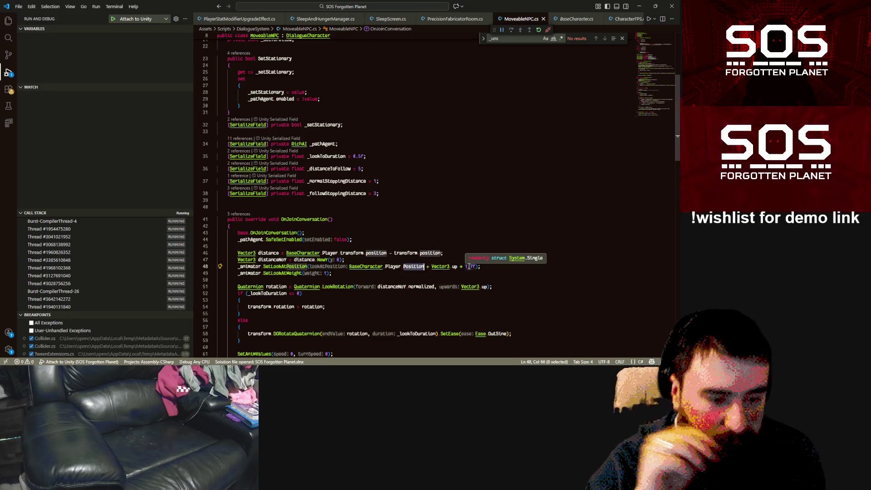
{"action": "left_click", "coordinate": [422, 193]}
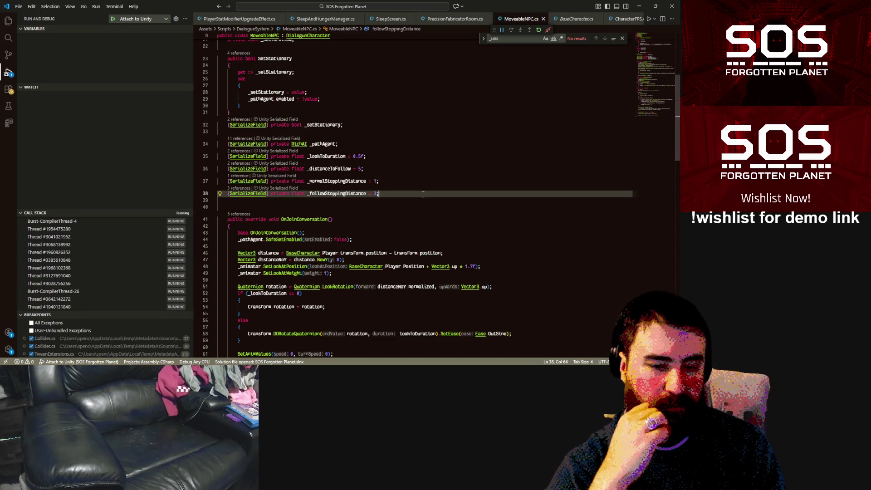
{"action": "key", "text": "Return"}
{"action": "key", "text": "Return"}
Correct the attribute on line 40 to [SerializeField].
{"action": "type", "text": "[serial"}
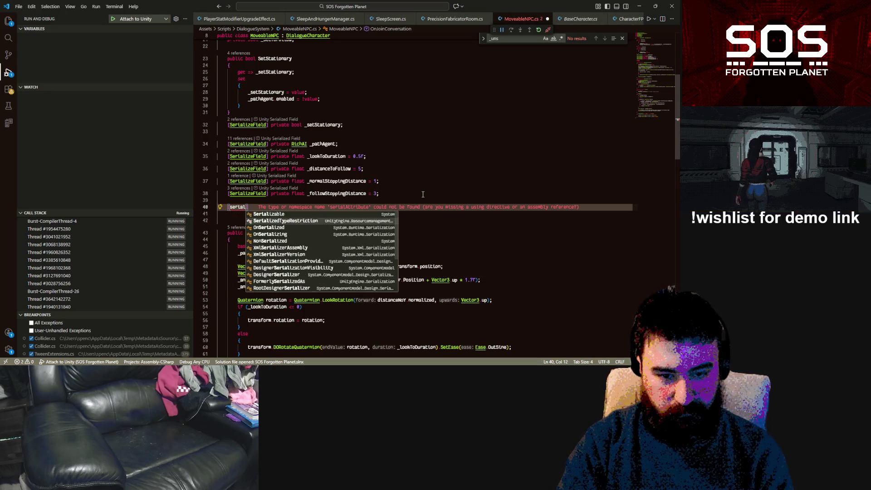
{"action": "key", "text": "Down"}
{"action": "key", "text": "Down"}
{"action": "type", "text": "ize"}
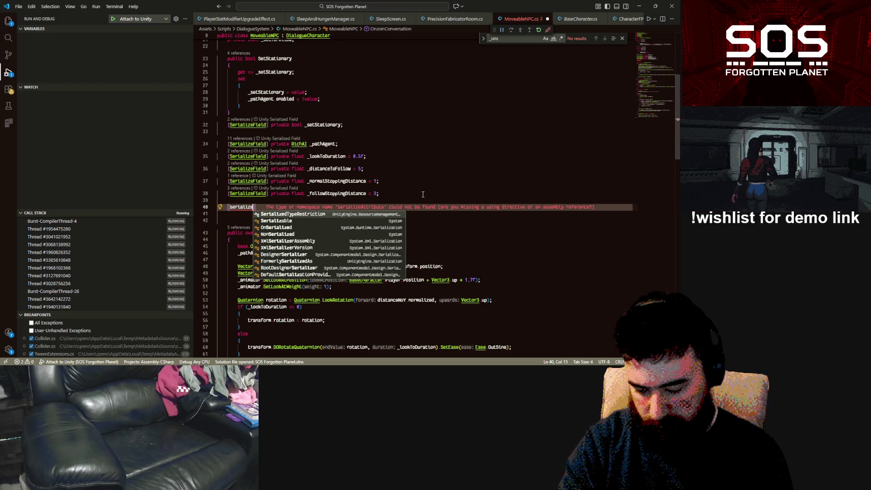
{"action": "type", "text": "Fi"}
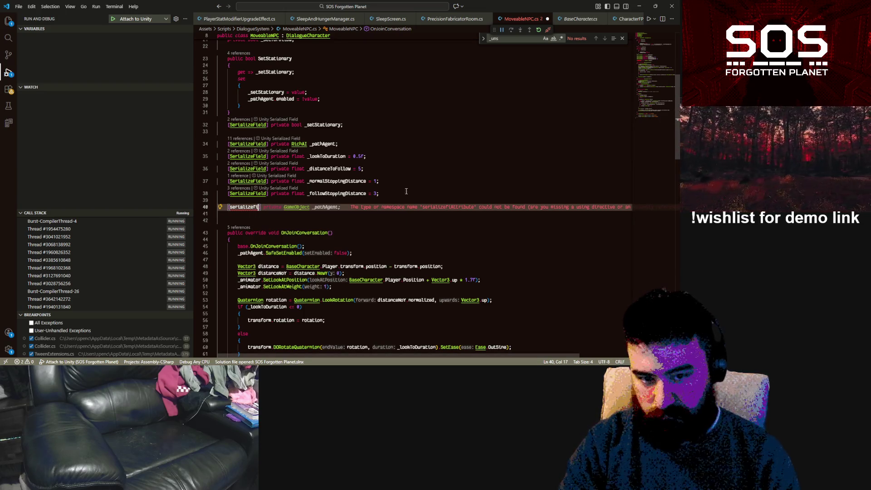
{"action": "double_click", "coordinate": [247, 193]}
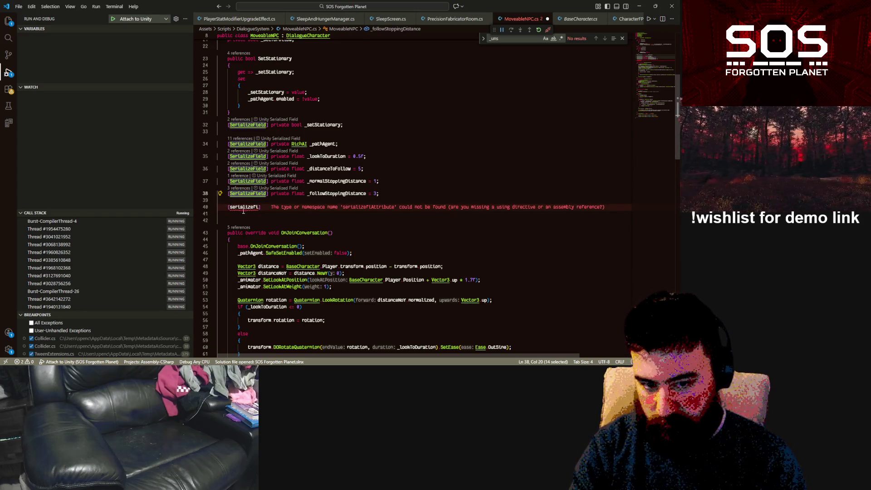
{"action": "key", "text": "ctrl+c"}
{"action": "double_click", "coordinate": [243, 208]}
{"action": "key", "text": "ctrl+v"}
Declare 'private float _lookHeightOffset = 1.7f' on line 40 and save the script.
{"action": "left_click_drag", "start_coordinate": [272, 193], "coordinate": [305, 194]}
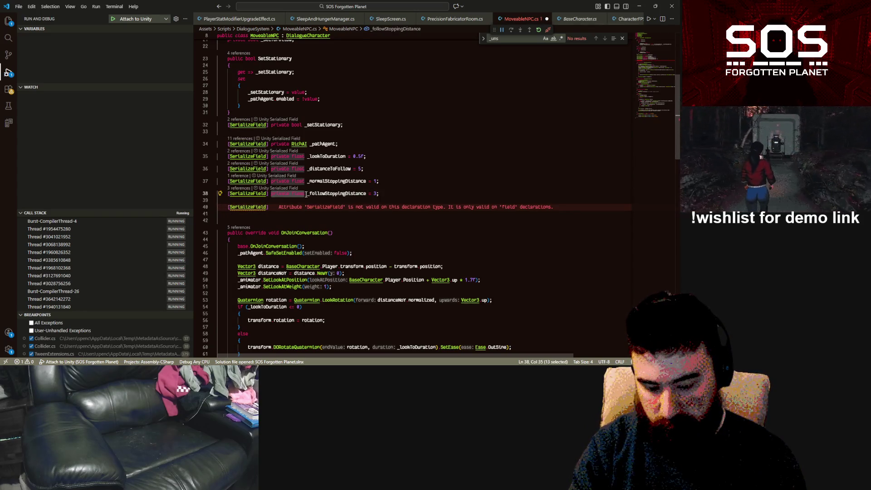
{"action": "key", "text": "ctrl+c"}
{"action": "left_click", "coordinate": [280, 206]}
{"action": "key", "text": "ctrl+v"}
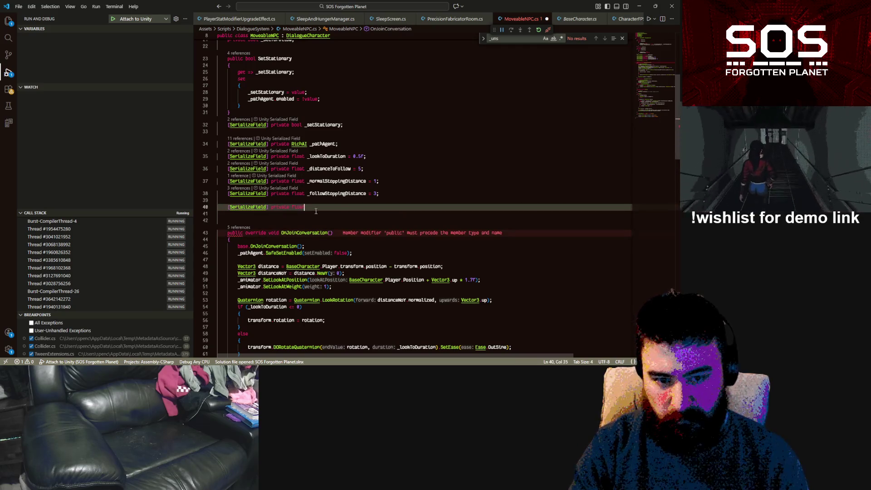
{"action": "type", "text": " _"}
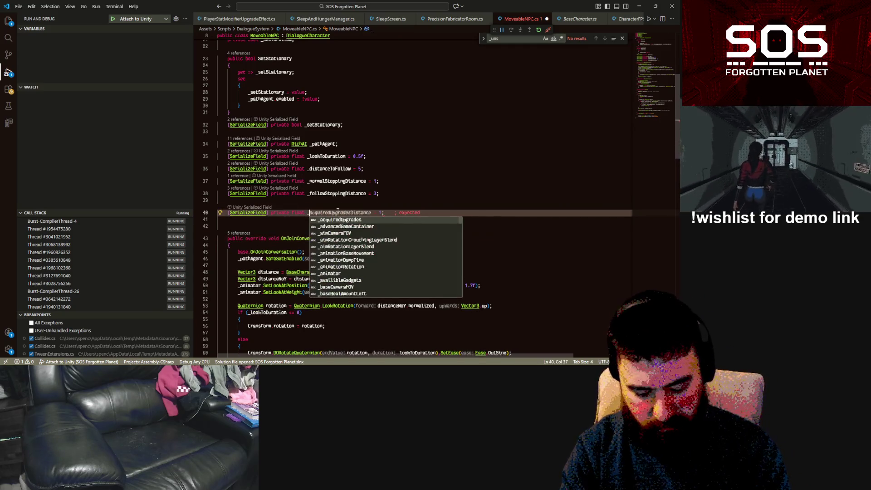
{"action": "type", "text": "look"}
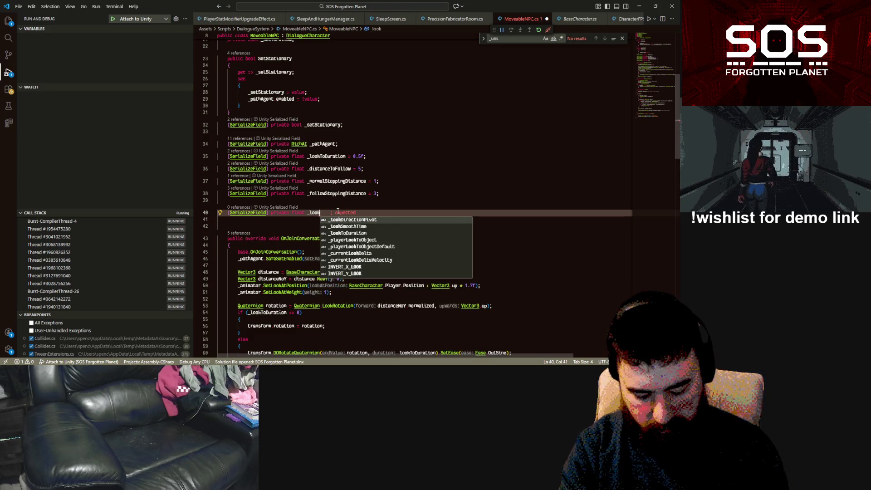
{"action": "type", "text": "He"}
{"action": "type", "text": "ightOffset;"}
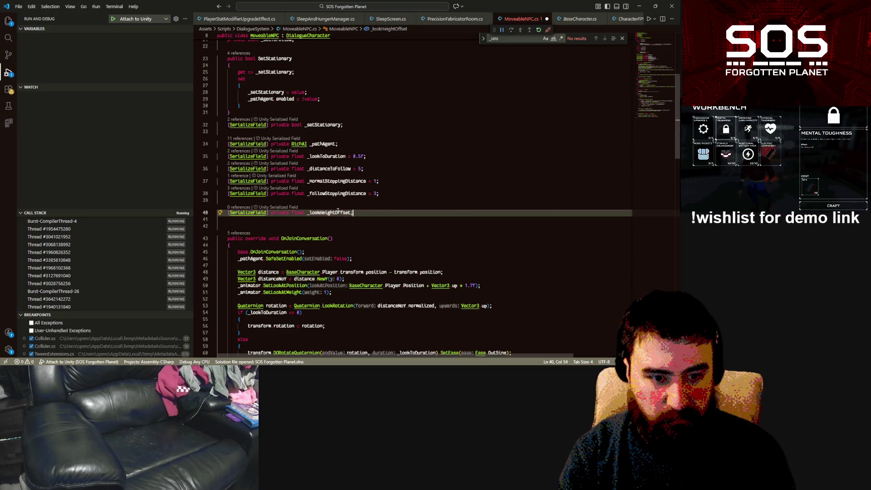
{"action": "key", "text": "BackSpace"}
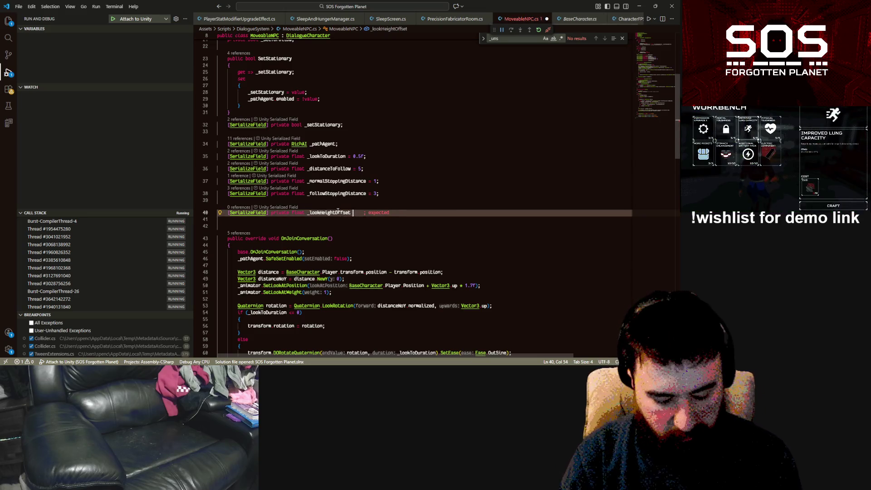
{"action": "type", "text": "= 1.7f"}
{"action": "key", "text": "ctrl+s"}
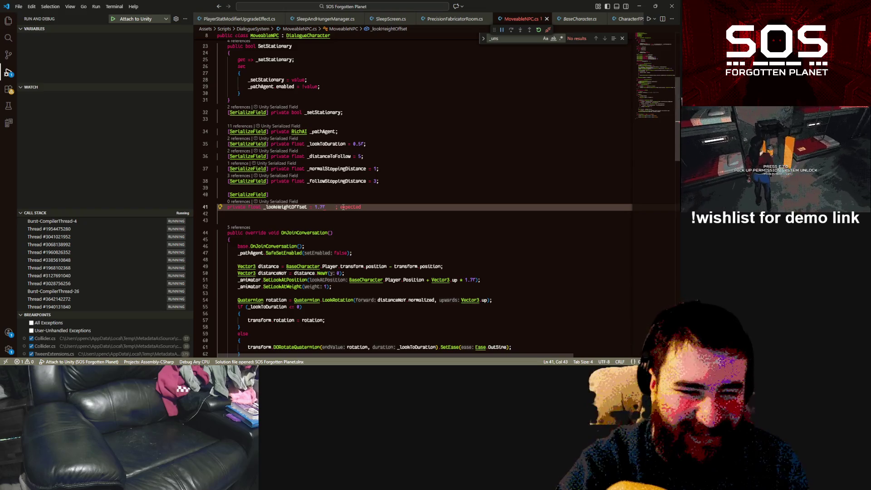
Replace the hard-coded 1.7f look-at height with _lookHeightOffset, then select Sci_Fi_Worker 01 in Unity.
{"action": "type", "text": ";"}
{"action": "double_click", "coordinate": [289, 207]}
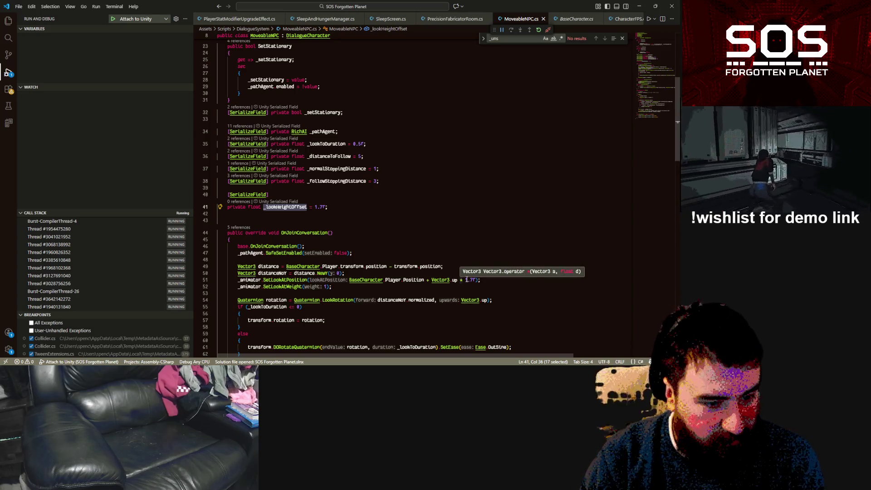
{"action": "left_click_drag", "start_coordinate": [465, 280], "coordinate": [473, 280]}
{"action": "key", "text": "ctrl+v"}
{"action": "left_click", "coordinate": [522, 280]}
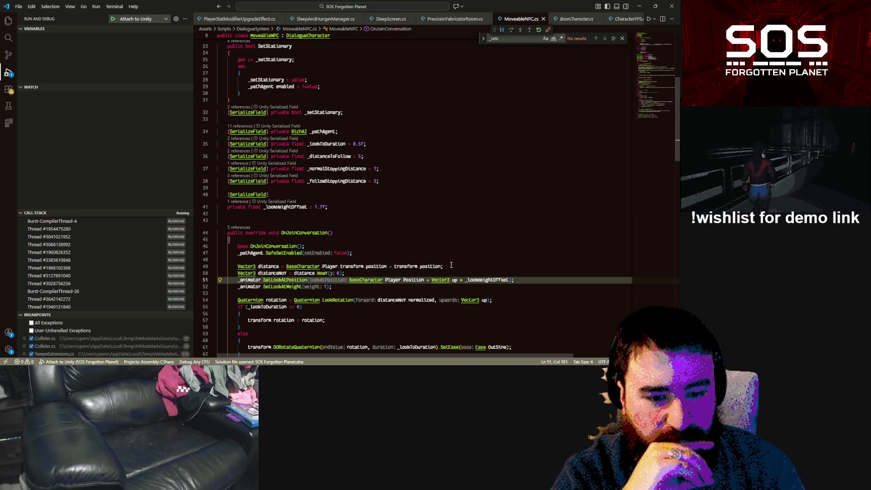
{"action": "left_click", "coordinate": [343, 286]}
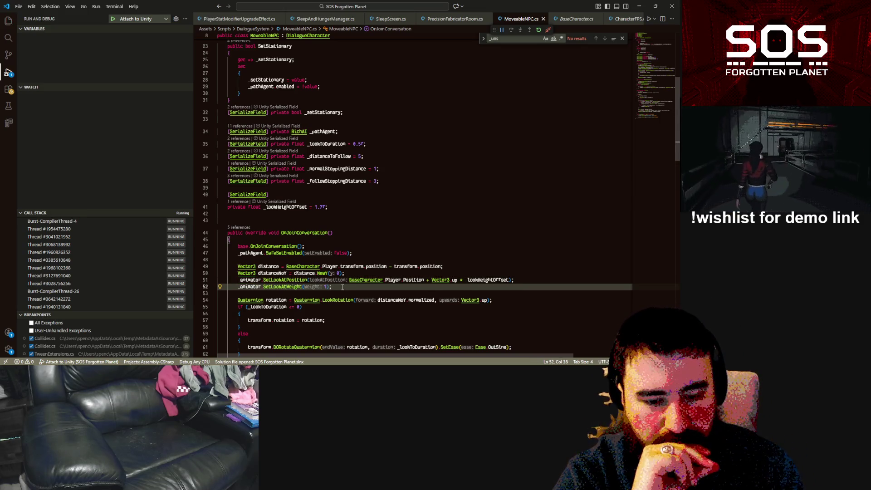
{"action": "scroll", "coordinate": [343, 286], "scroll_direction": "down", "scroll_amount": 5}
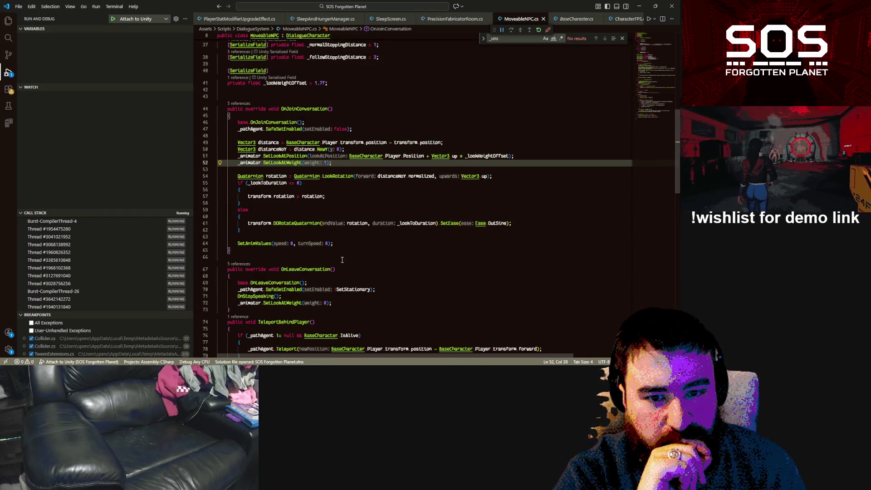
{"action": "mouse_move", "coordinate": [286, 162]}
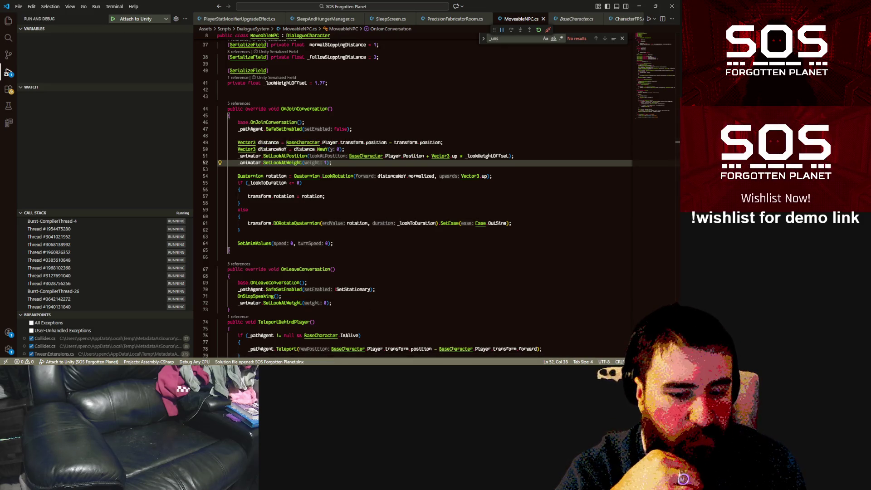
{"action": "key", "text": "alt+Tab"}
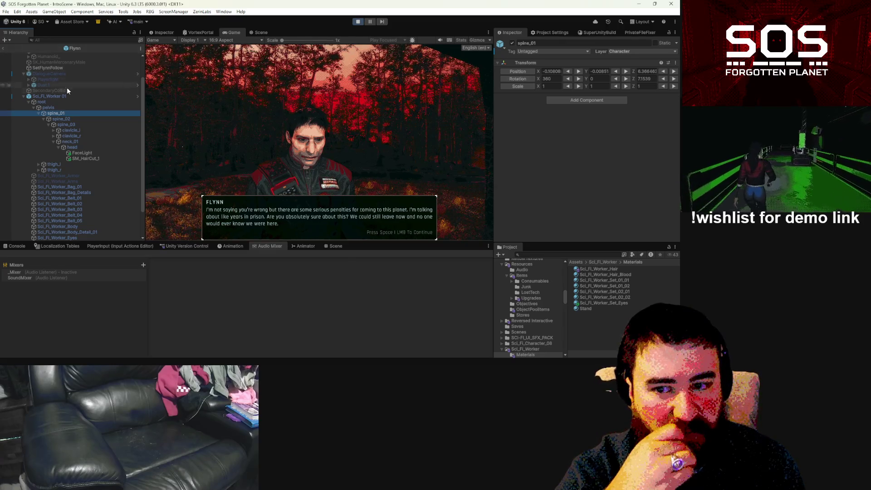
{"action": "left_click", "coordinate": [60, 96]}
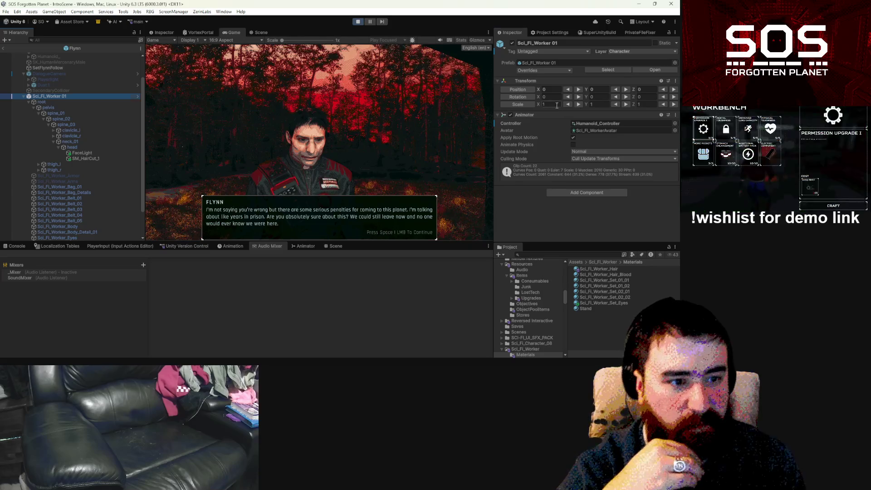
Enter 0.98 as Sci_Fi_Worker 01's X, Y and Z scale, then exit the Flynn prefab.
{"action": "left_click", "coordinate": [556, 105]}
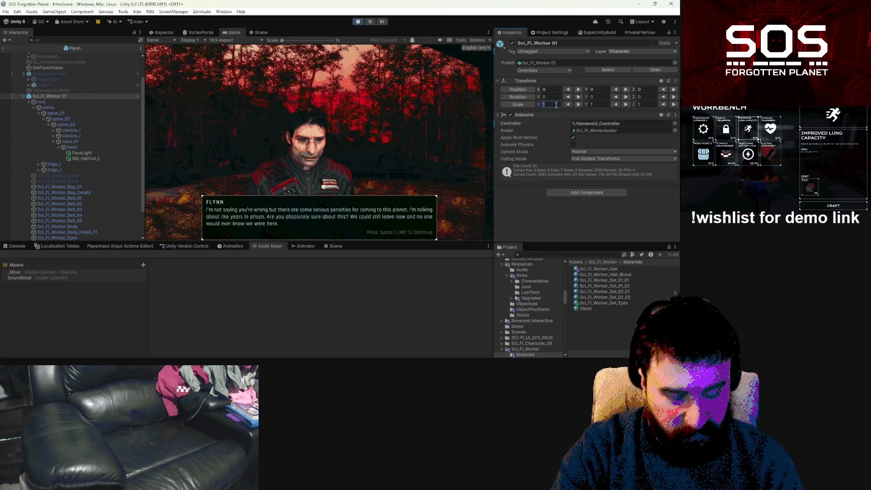
{"action": "type", "text": ".98"}
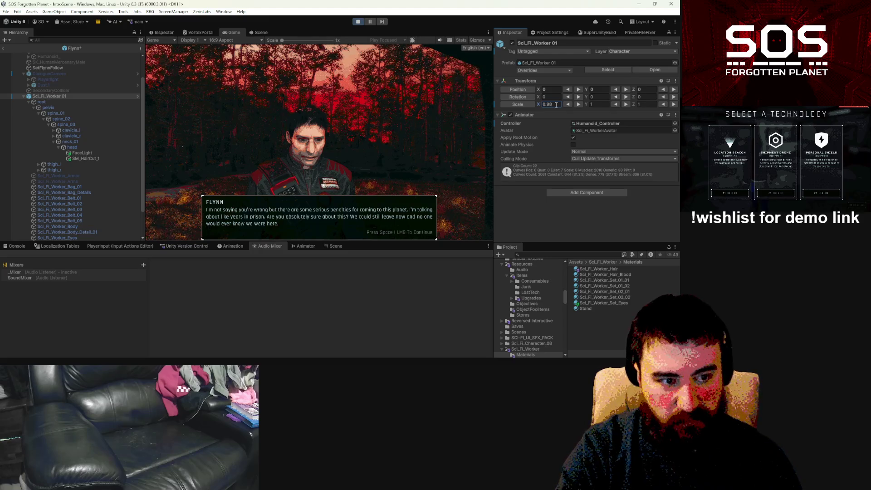
{"action": "key", "text": "Return"}
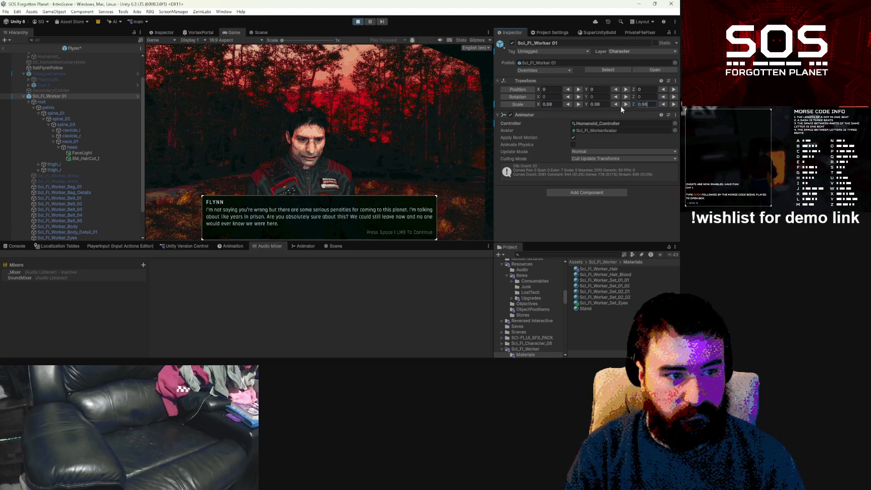
{"action": "left_click", "coordinate": [3, 49]}
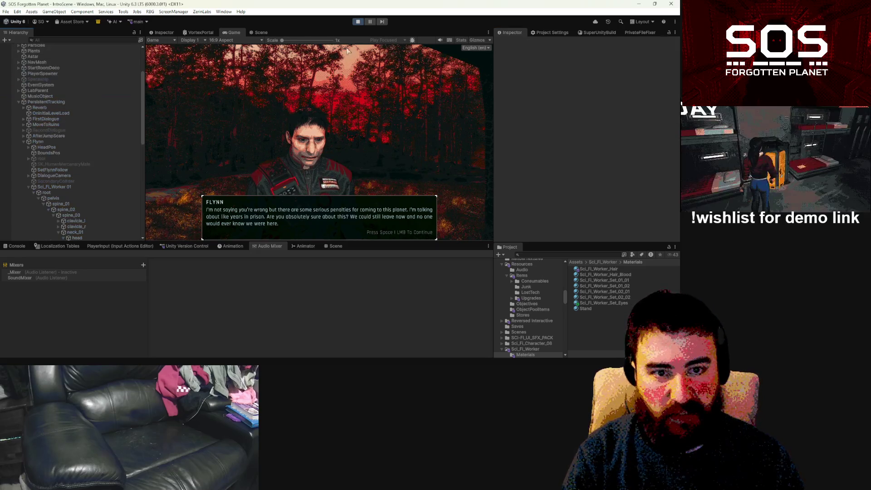
Stop play mode and restart the game from the Menu scene.
{"action": "left_click", "coordinate": [356, 23]}
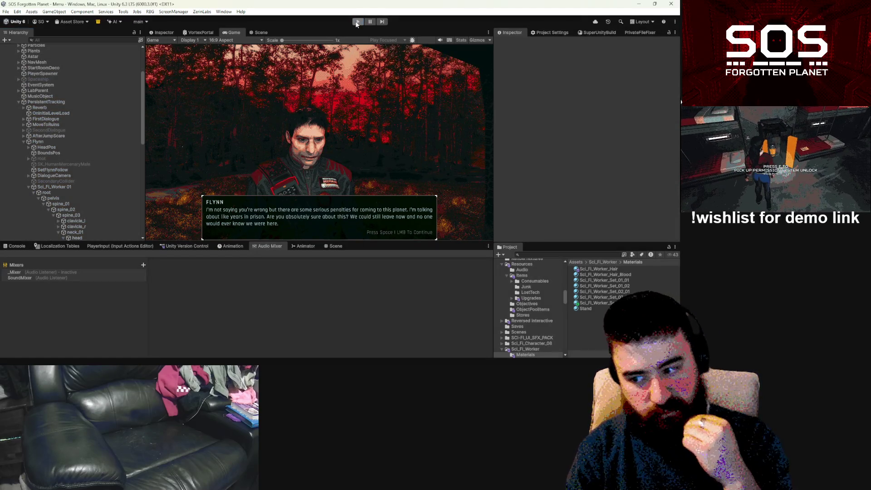
{"action": "left_click", "coordinate": [356, 23]}
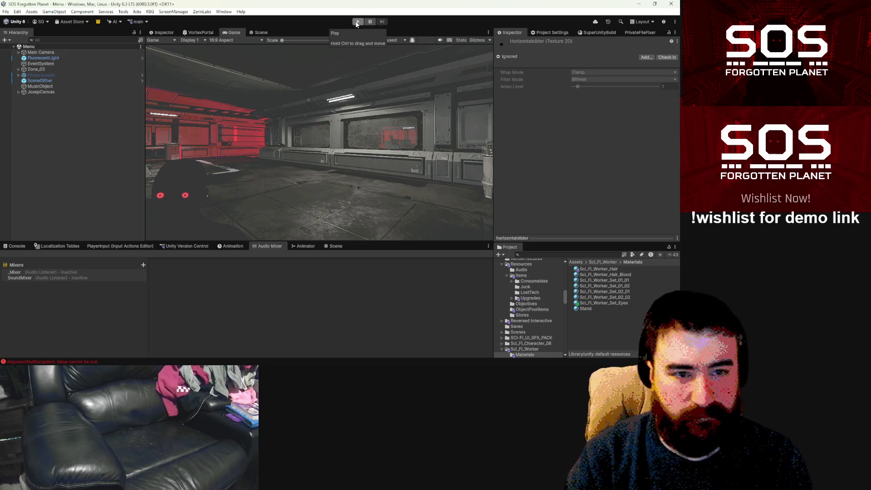
{"action": "left_click", "coordinate": [357, 22]}
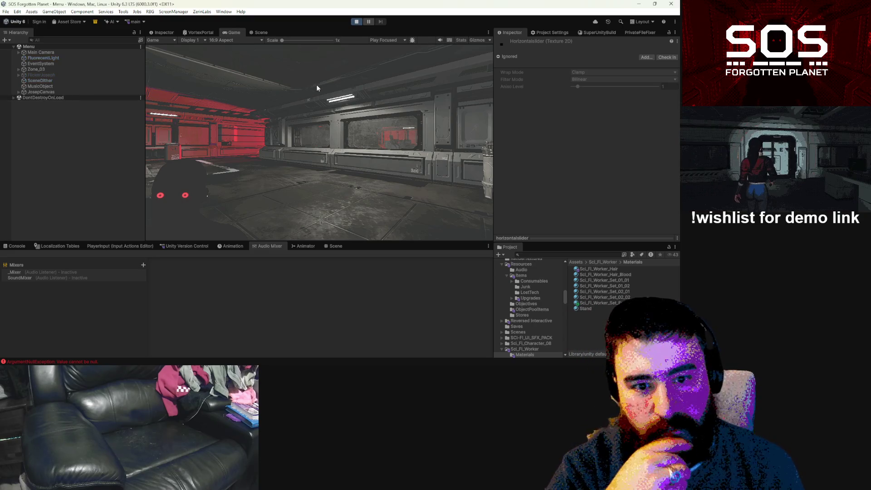
Dismiss the greeting and look through the two saved games' details before leaving the list.
{"action": "left_click", "coordinate": [316, 195]}
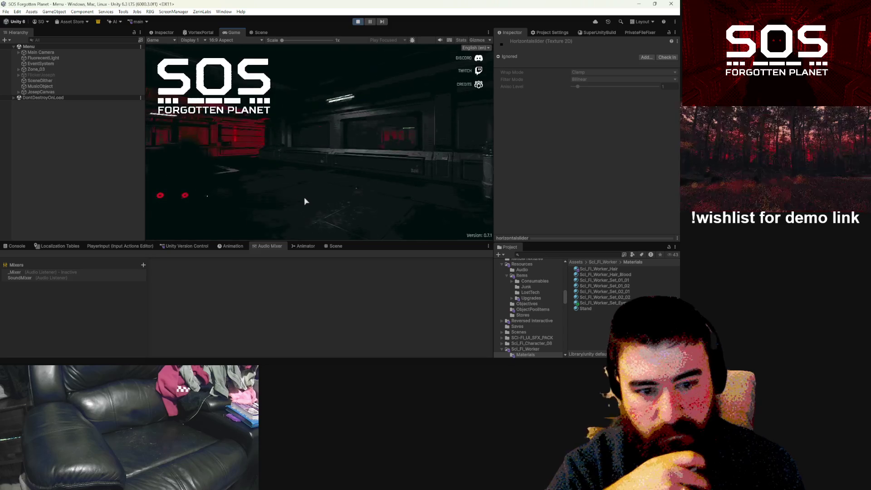
{"action": "left_click", "coordinate": [177, 170]}
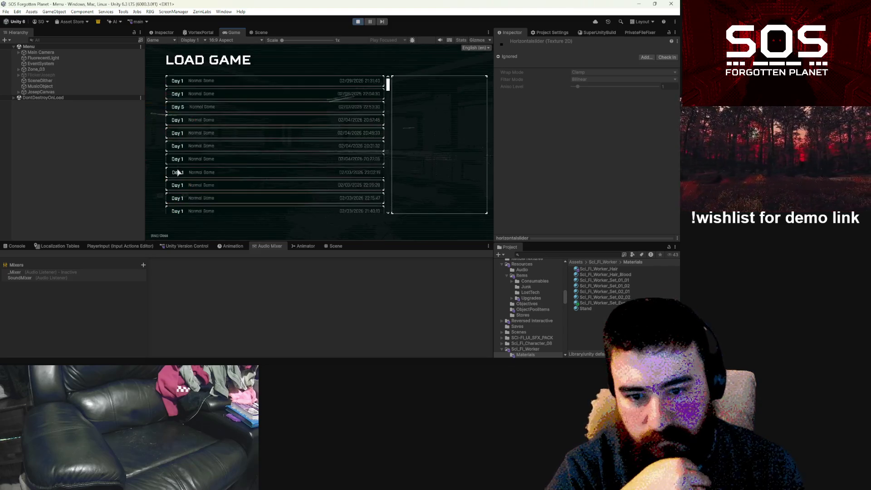
{"action": "left_click", "coordinate": [227, 82]}
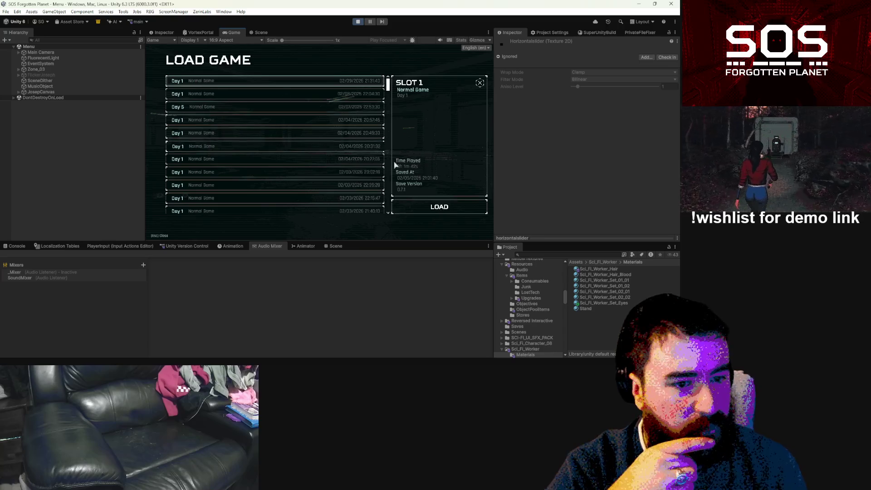
{"action": "left_click", "coordinate": [338, 96]}
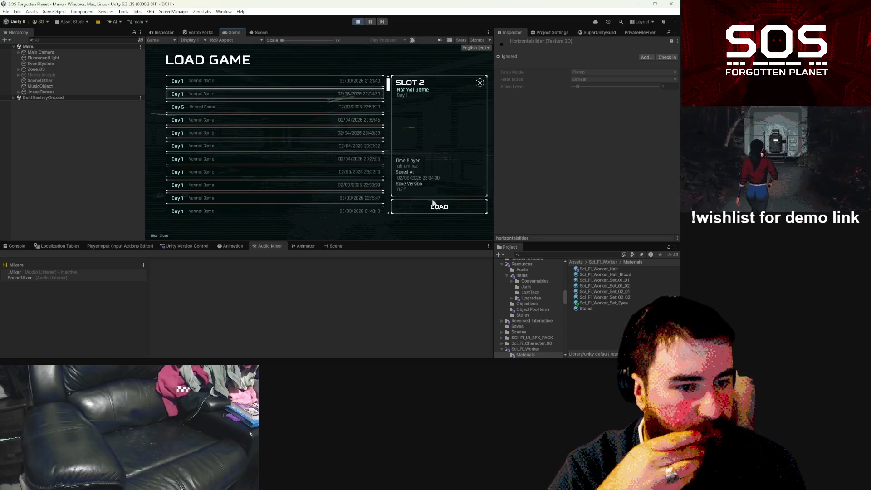
{"action": "left_click", "coordinate": [310, 80]}
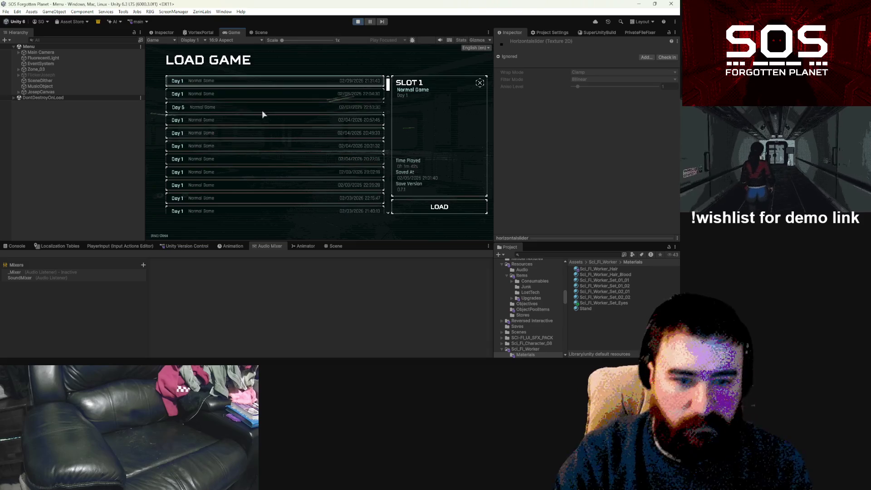
{"action": "key", "text": "Escape"}
Start a new game through difficulty selection to reach Flynn's opening line.
{"action": "left_click", "coordinate": [179, 154]}
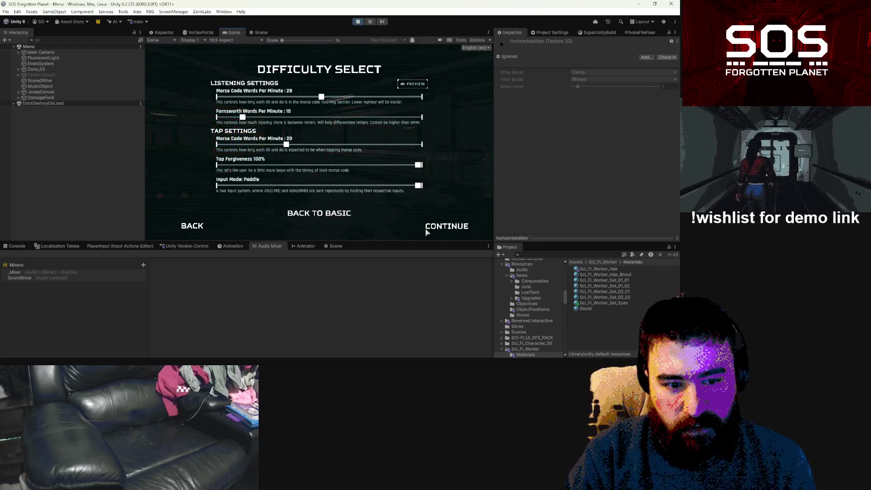
{"action": "left_click", "coordinate": [426, 228]}
{"action": "left_click", "coordinate": [452, 228]}
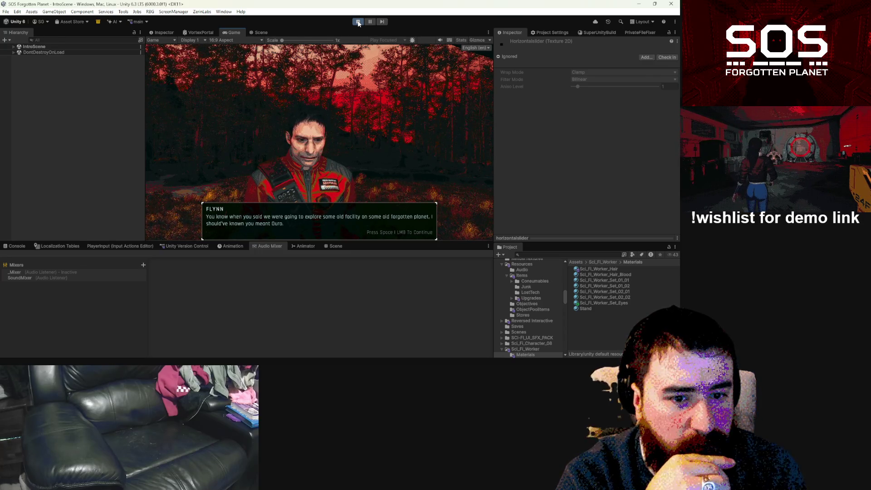
Stop the play-test and open the Flynn prefab found by searching 'flynn' in Project.
{"action": "left_click", "coordinate": [358, 22]}
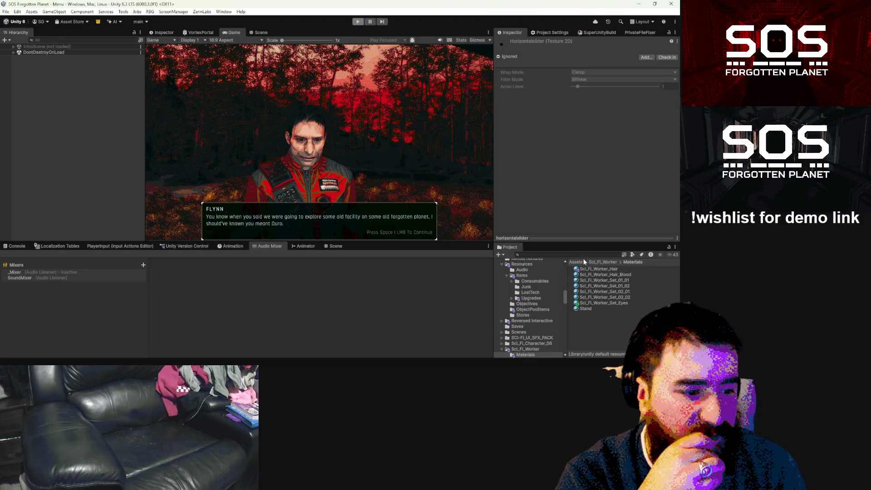
{"action": "left_click", "coordinate": [587, 254]}
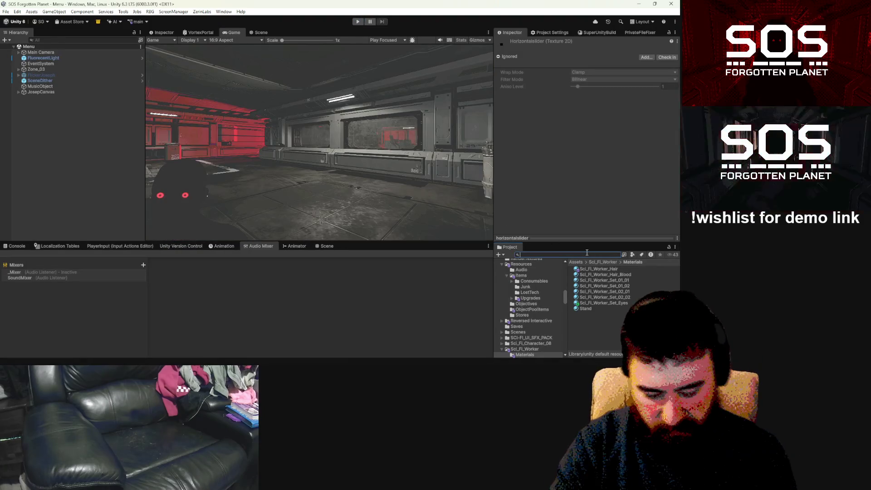
{"action": "type", "text": "flynn"}
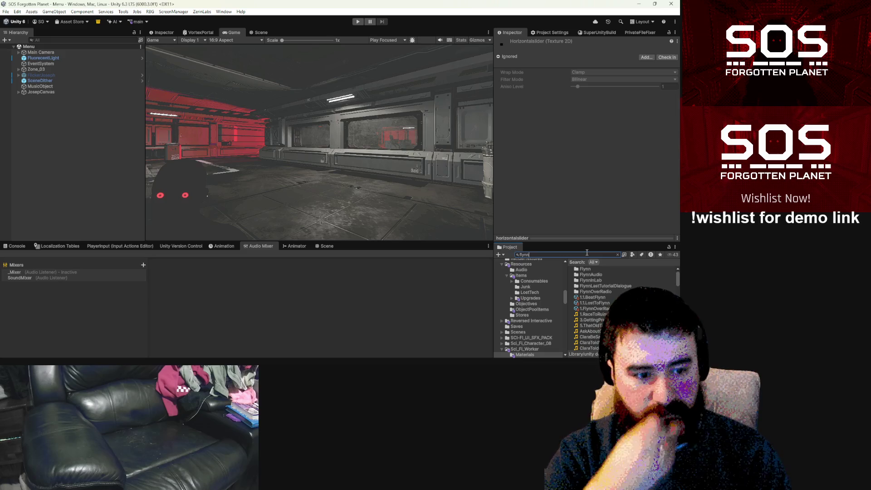
{"action": "scroll", "coordinate": [583, 287], "scroll_direction": "down", "scroll_amount": 5}
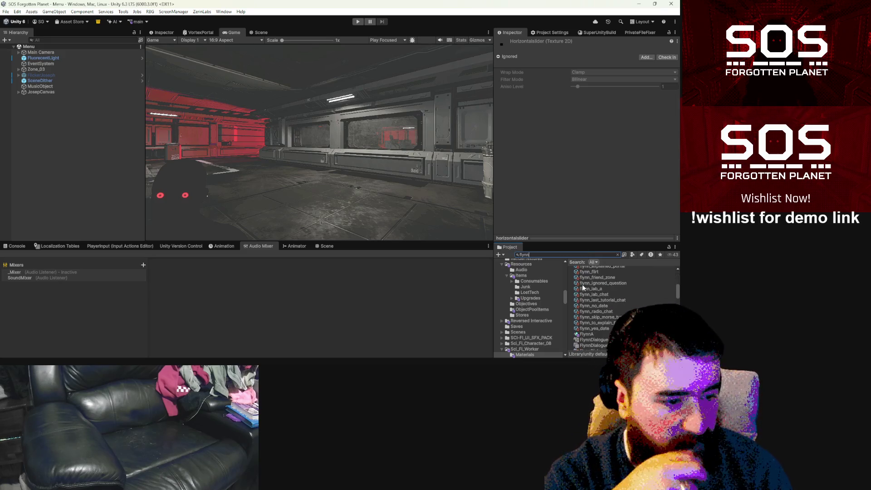
{"action": "scroll", "coordinate": [584, 287], "scroll_direction": "up", "scroll_amount": 3}
{"action": "double_click", "coordinate": [586, 292]}
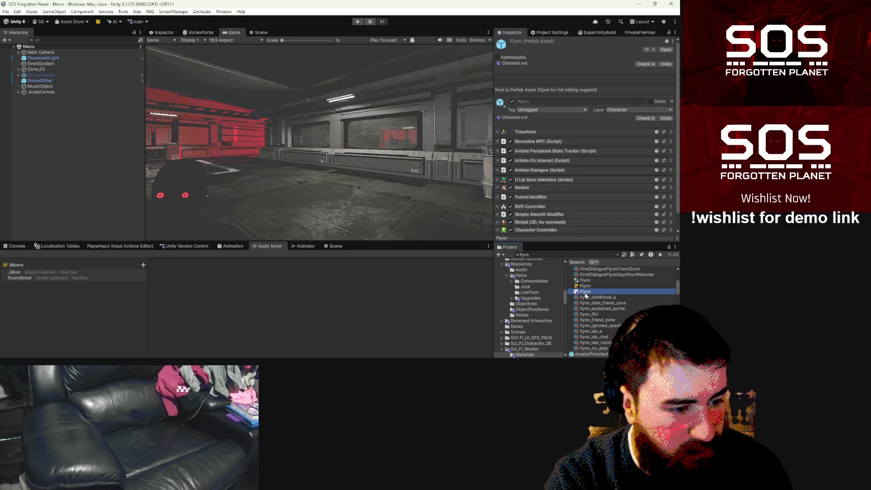
Deactivate Sci_Fi_Worker 01, reactivate the old root model, and select the Flynn root.
{"action": "left_click", "coordinate": [67, 124]}
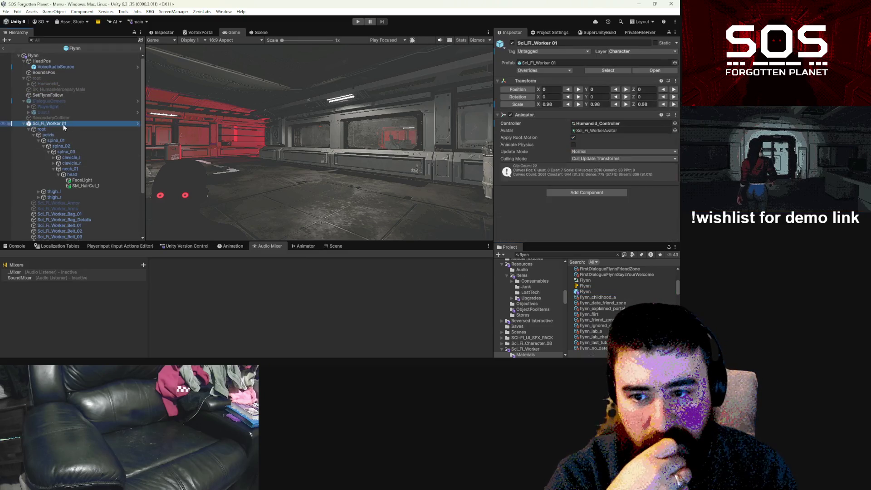
{"action": "left_click", "coordinate": [23, 124]}
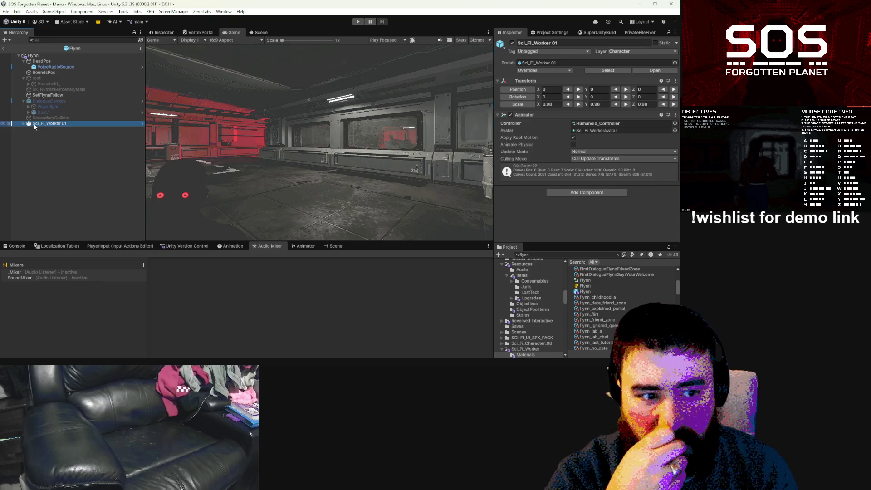
{"action": "left_click", "coordinate": [512, 42]}
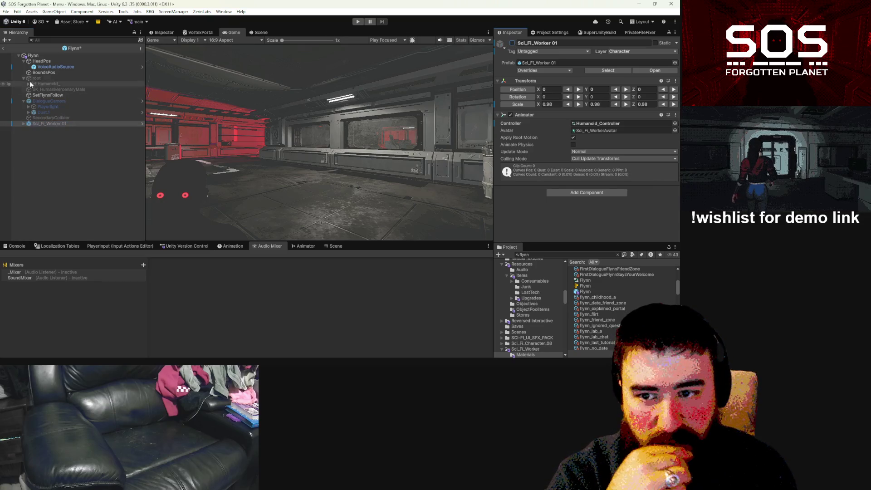
{"action": "left_click", "coordinate": [41, 78]}
{"action": "left_click", "coordinate": [511, 42]}
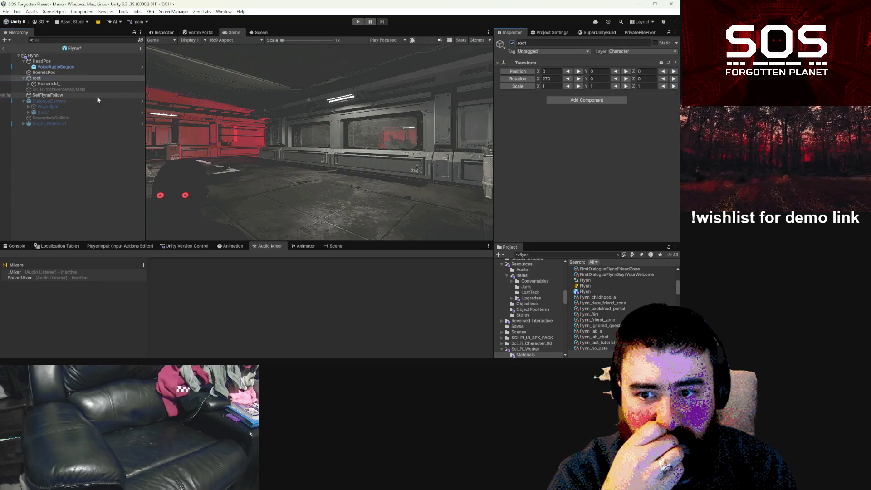
{"action": "left_click", "coordinate": [64, 89]}
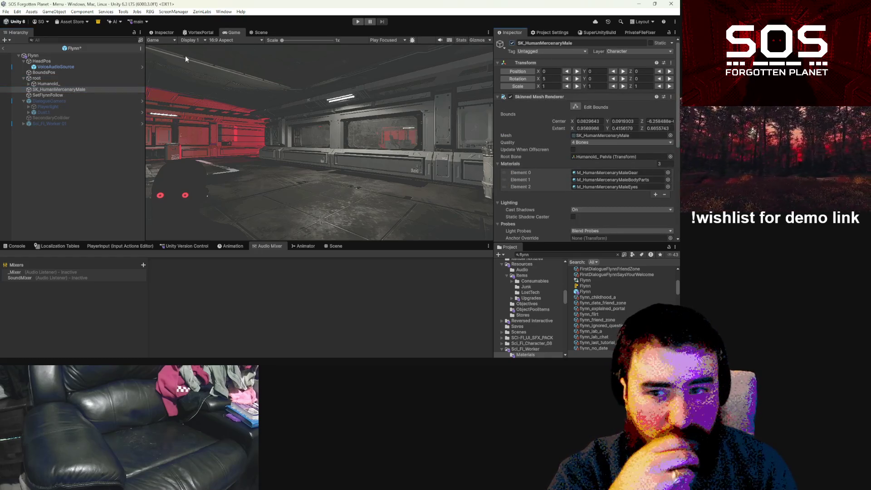
{"action": "left_click", "coordinate": [53, 55]}
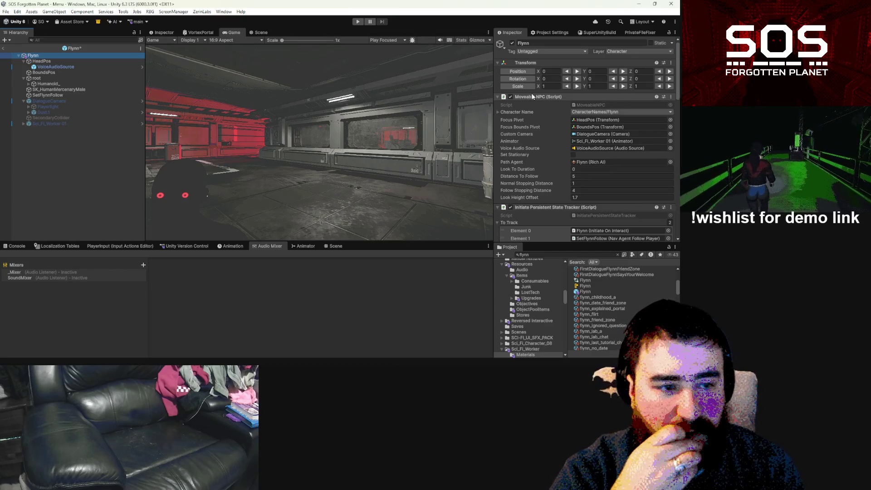
Collapse and re-expand Flynn's Moveable NPC component and locate its assigned animator object.
{"action": "right_click", "coordinate": [532, 96]}
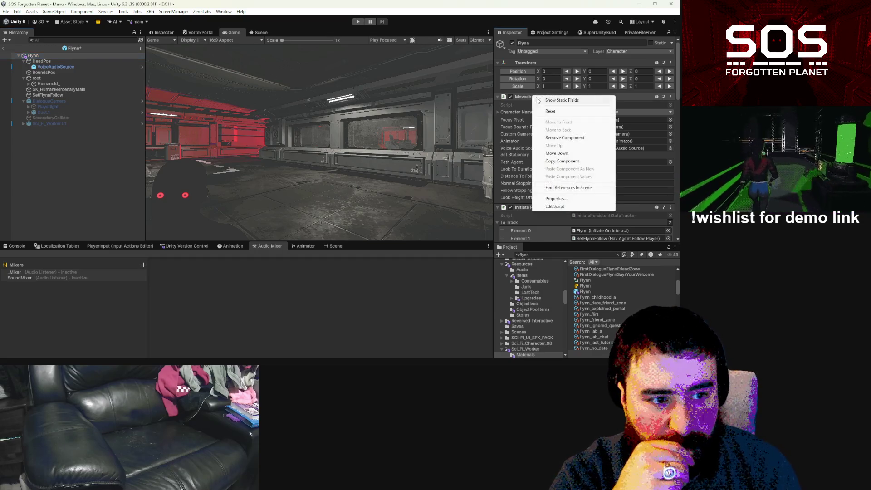
{"action": "left_click", "coordinate": [522, 97]}
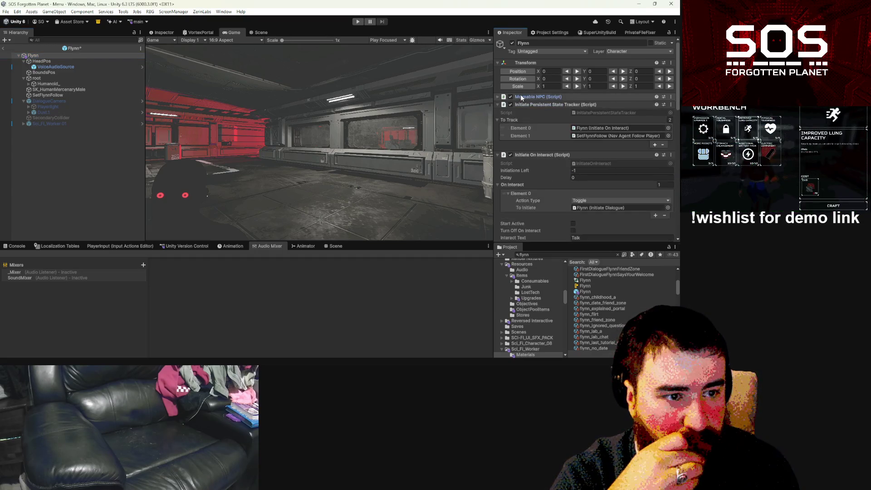
{"action": "left_click", "coordinate": [524, 97]}
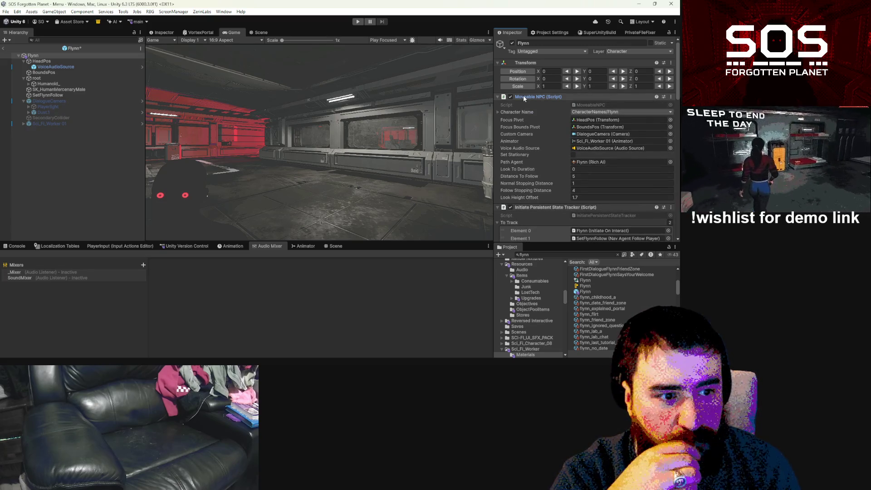
{"action": "left_click", "coordinate": [602, 141]}
Add an empty Animator component to Flynn's root via Add Component search 'an'.
{"action": "scroll", "coordinate": [602, 142], "scroll_direction": "down", "scroll_amount": 3}
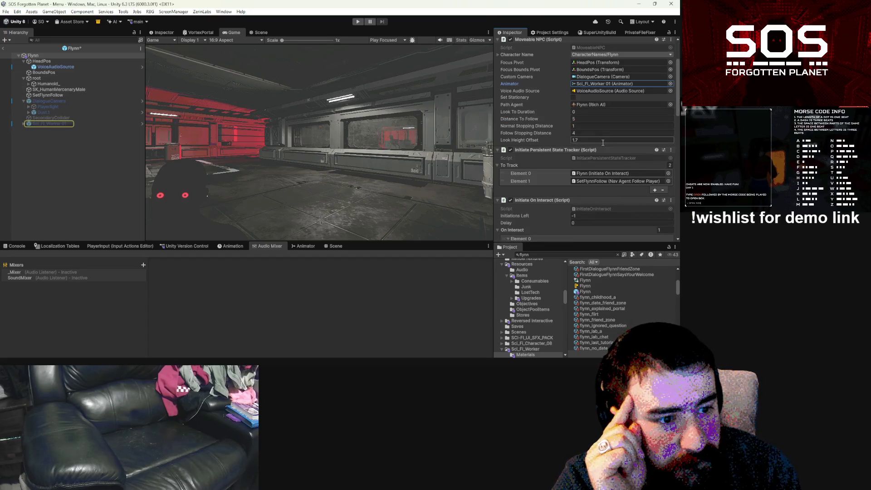
{"action": "scroll", "coordinate": [603, 143], "scroll_direction": "down", "scroll_amount": 10}
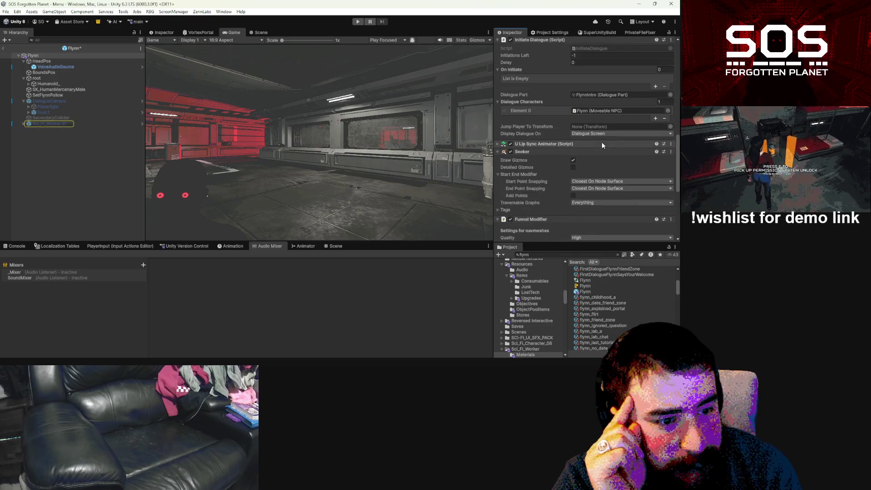
{"action": "scroll", "coordinate": [602, 144], "scroll_direction": "down", "scroll_amount": 7}
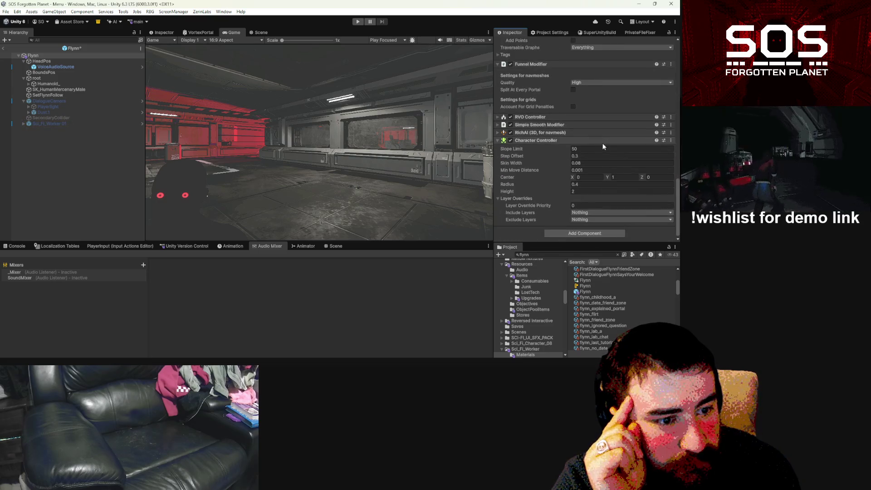
{"action": "scroll", "coordinate": [599, 146], "scroll_direction": "down", "scroll_amount": 2}
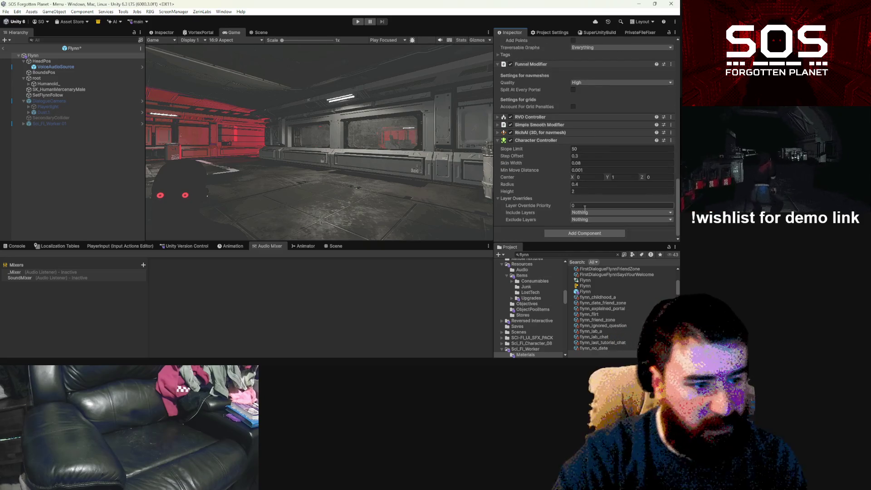
{"action": "left_click", "coordinate": [575, 232]}
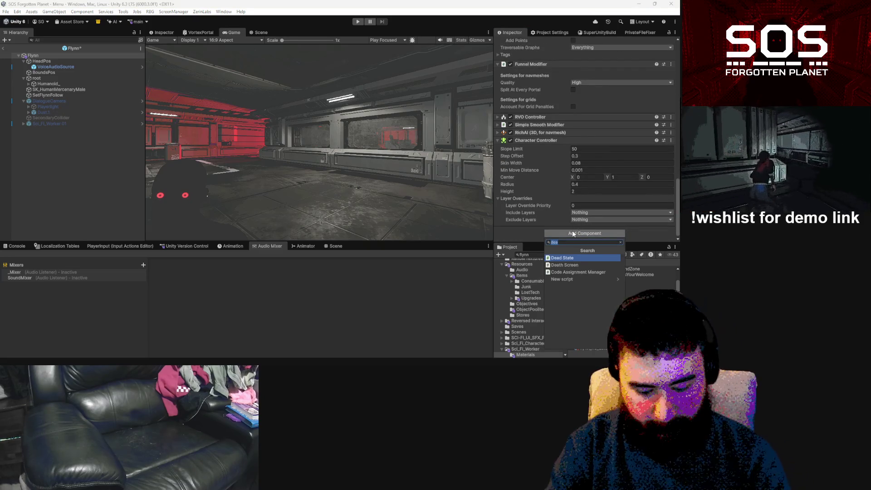
{"action": "type", "text": "an"}
{"action": "key", "text": "Down"}
{"action": "key", "text": "Down"}
{"action": "key", "text": "Down"}
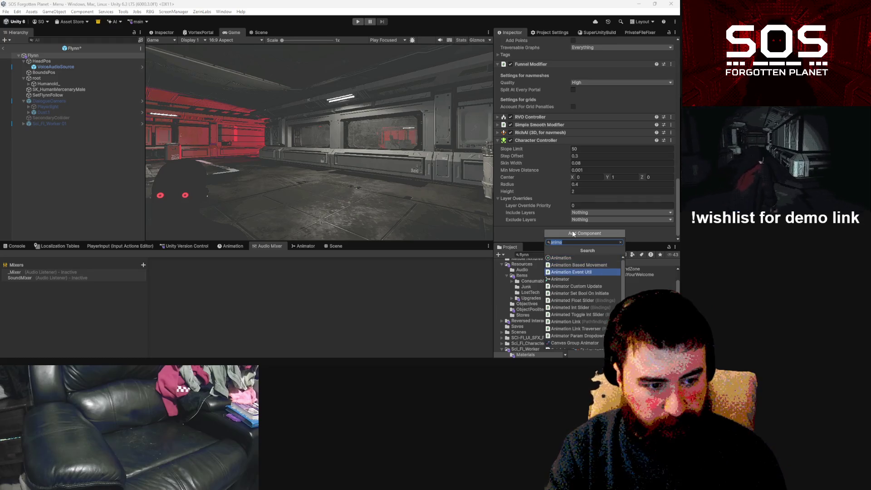
{"action": "key", "text": "Return"}
{"action": "scroll", "coordinate": [567, 231], "scroll_direction": "down", "scroll_amount": 4}
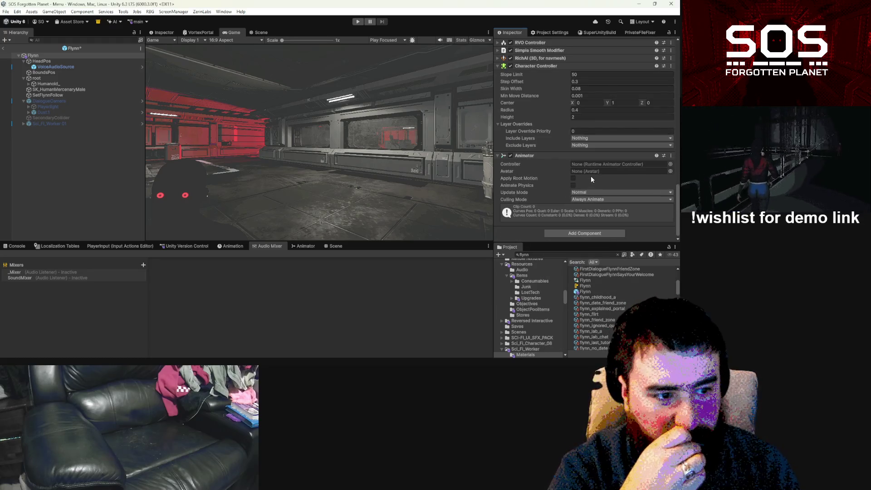
{"action": "left_click", "coordinate": [59, 124]}
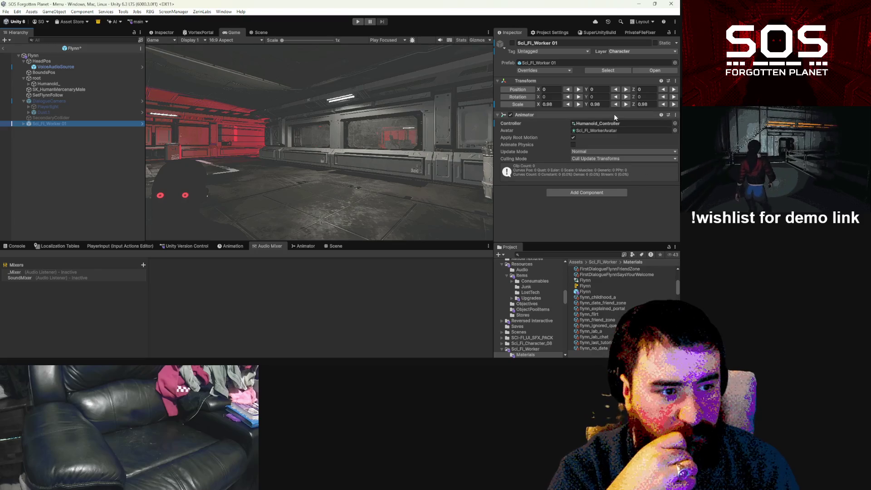
Locate the Worker's Humanoid_Controller asset and drag it into Flynn's Animator Controller slot.
{"action": "left_click", "coordinate": [599, 123]}
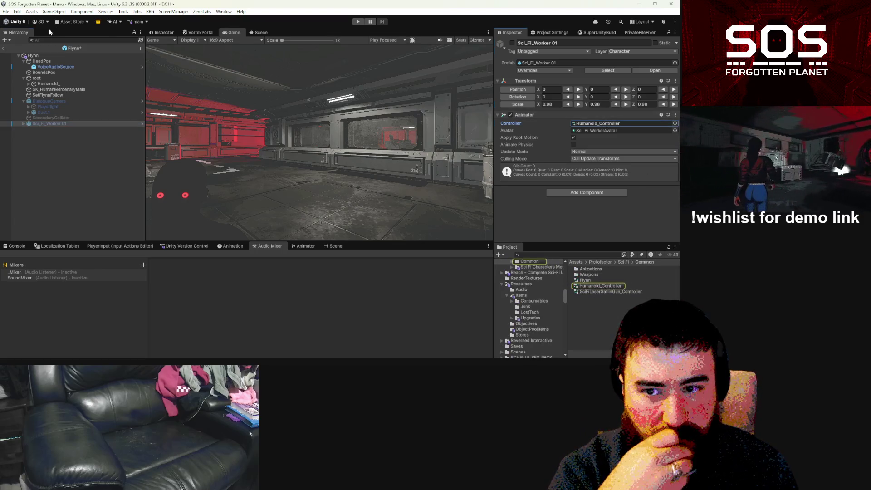
{"action": "left_click", "coordinate": [33, 56]}
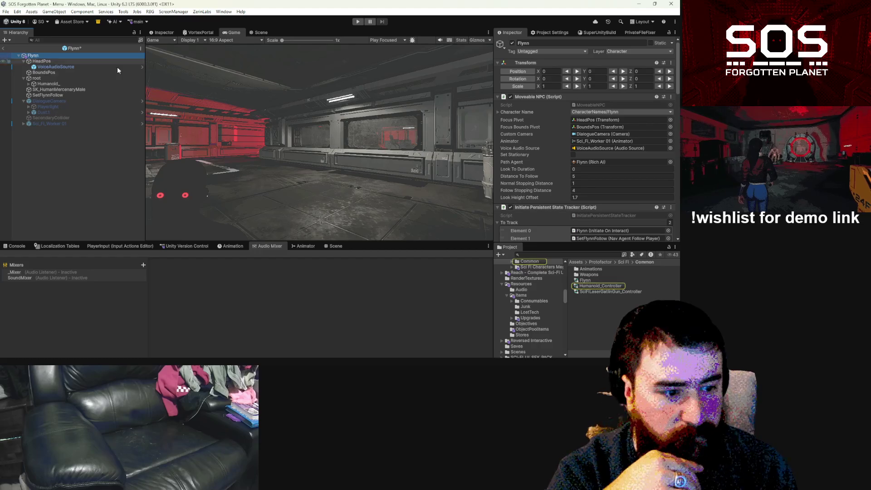
{"action": "scroll", "coordinate": [649, 190], "scroll_direction": "down", "scroll_amount": 3}
{"action": "scroll", "coordinate": [650, 192], "scroll_direction": "down", "scroll_amount": 10}
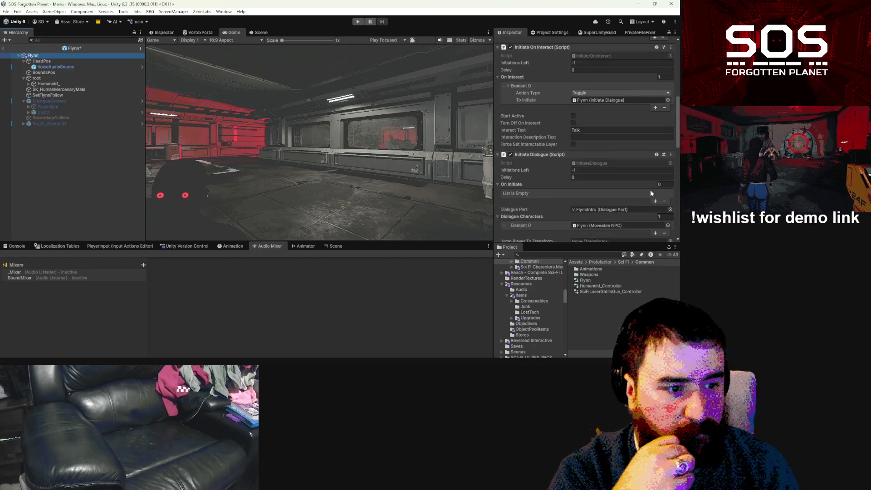
{"action": "scroll", "coordinate": [651, 194], "scroll_direction": "down", "scroll_amount": 15}
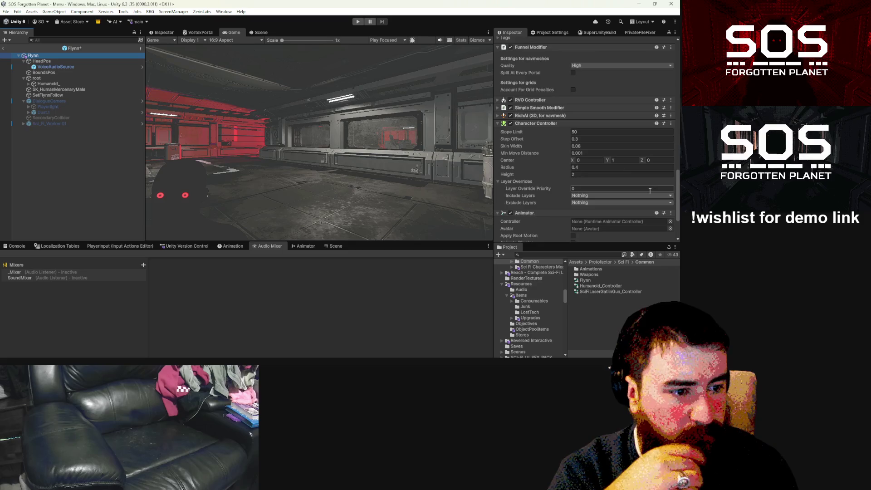
{"action": "left_click", "coordinate": [596, 285]}
{"action": "mouse_move", "coordinate": [595, 286]}
{"action": "left_mouse_down"}
{"action": "mouse_move", "coordinate": [610, 169]}
{"action": "mouse_move", "coordinate": [602, 166]}
{"action": "left_mouse_up"}
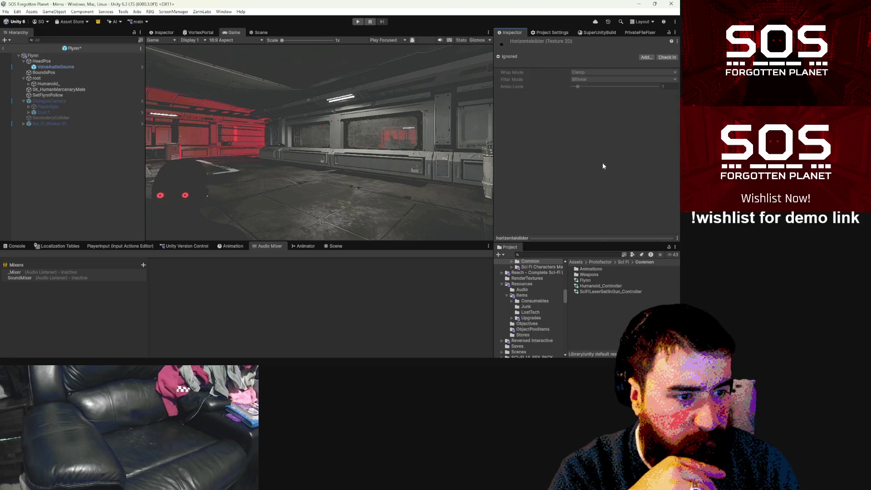
Remove the Animator component from the Flynn prefab root.
{"action": "left_click", "coordinate": [52, 86]}
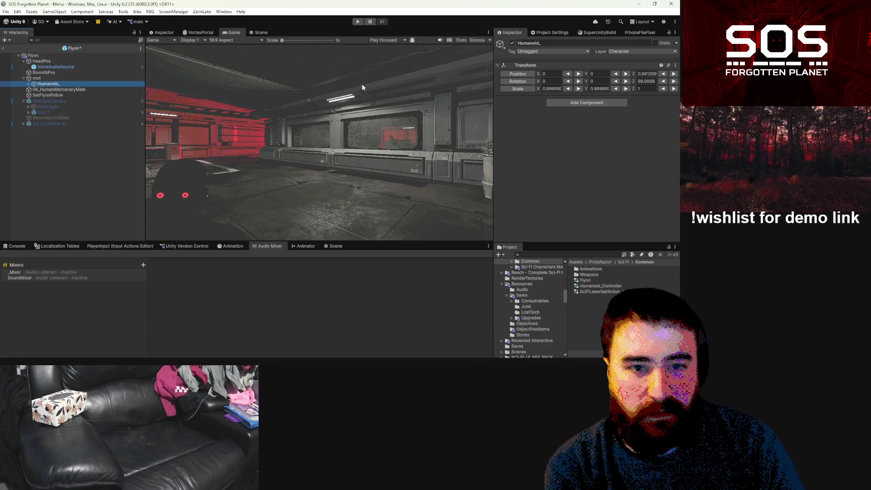
{"action": "left_click", "coordinate": [54, 56]}
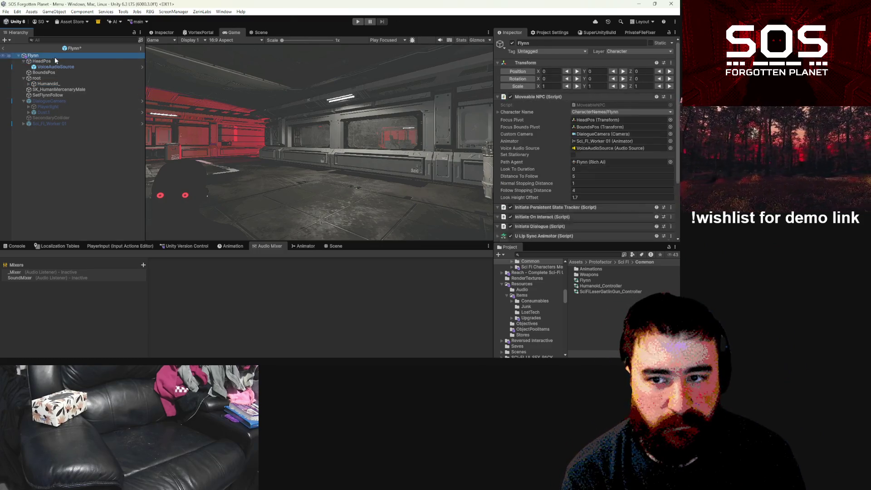
{"action": "scroll", "coordinate": [600, 160], "scroll_direction": "down", "scroll_amount": 4}
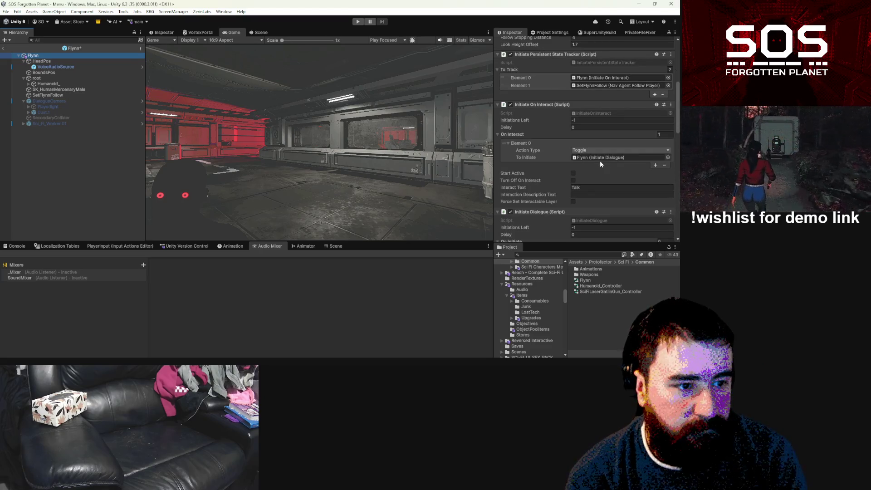
{"action": "scroll", "coordinate": [600, 164], "scroll_direction": "down", "scroll_amount": 5}
{"action": "scroll", "coordinate": [599, 161], "scroll_direction": "down", "scroll_amount": 8}
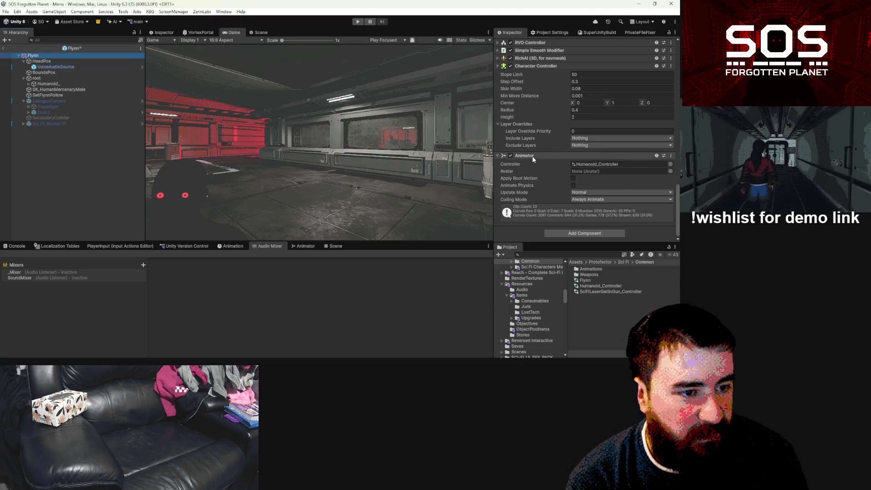
{"action": "right_click", "coordinate": [532, 156]}
{"action": "left_click", "coordinate": [555, 196]}
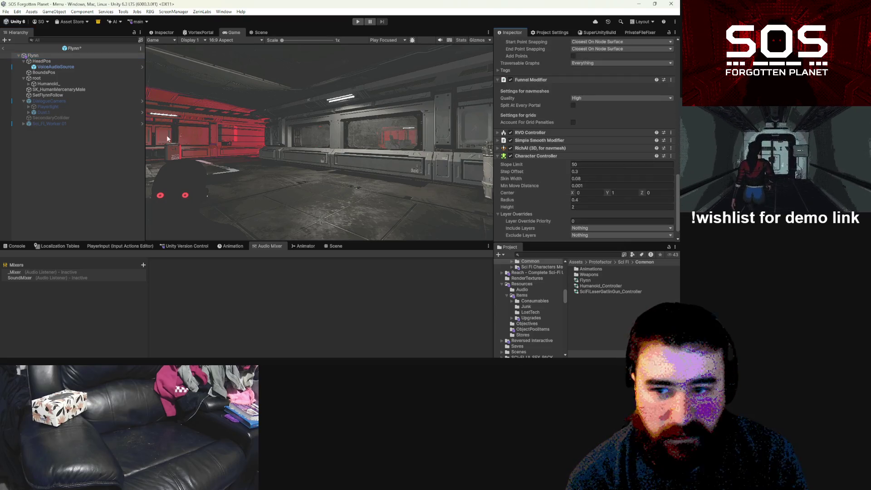
Deactivate the old root and SK_HumanMercenaryMale objects together.
{"action": "left_click", "coordinate": [46, 84]}
{"action": "left_click", "coordinate": [46, 78]}
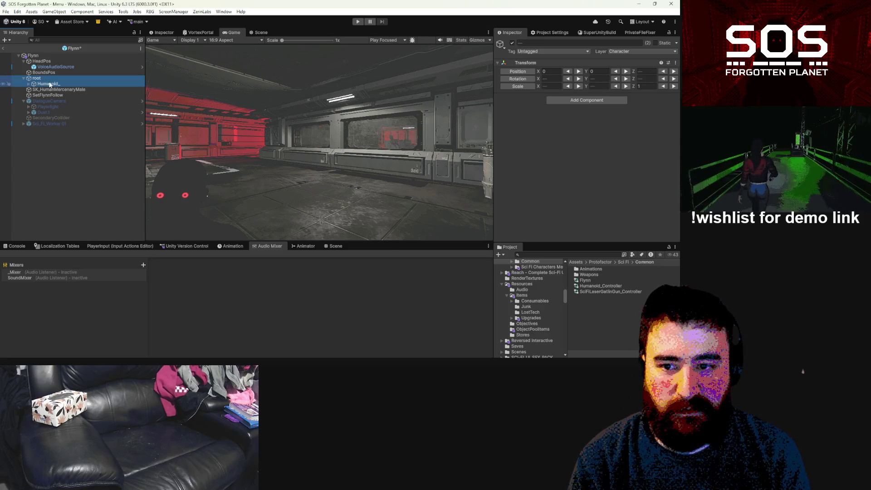
{"action": "left_click", "coordinate": [56, 90], "text": "ctrl"}
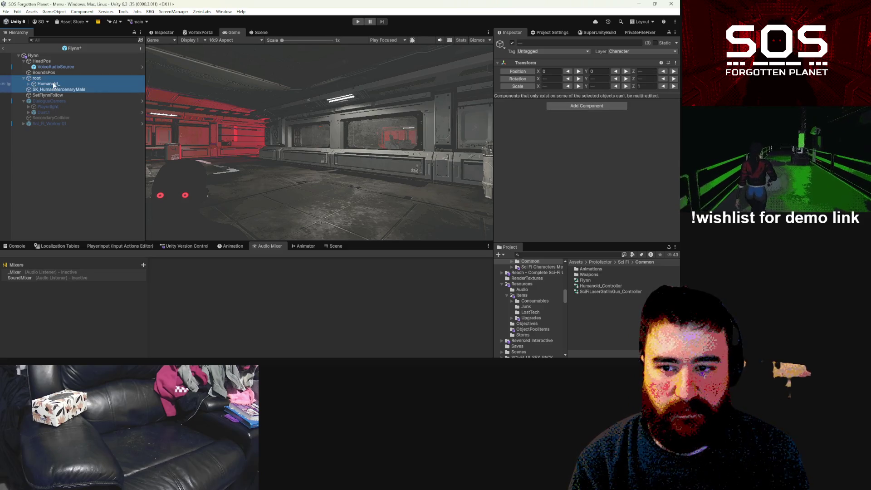
{"action": "left_click", "coordinate": [513, 44]}
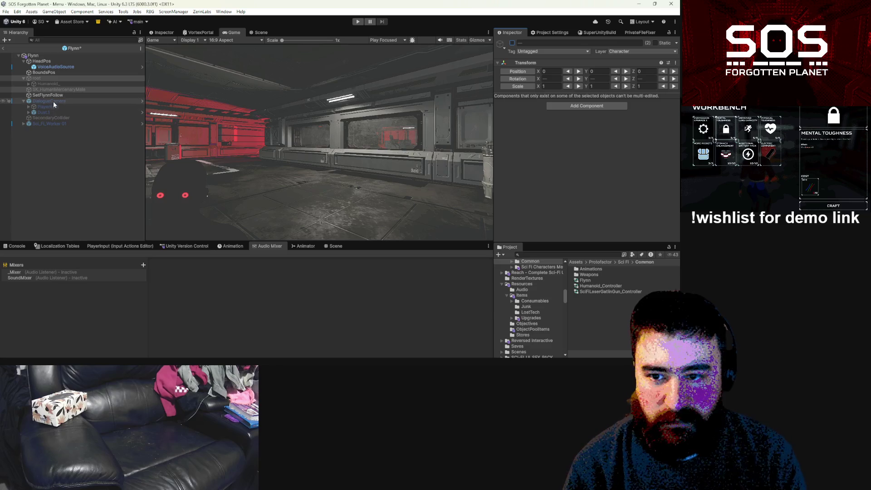
{"action": "left_click", "coordinate": [53, 123]}
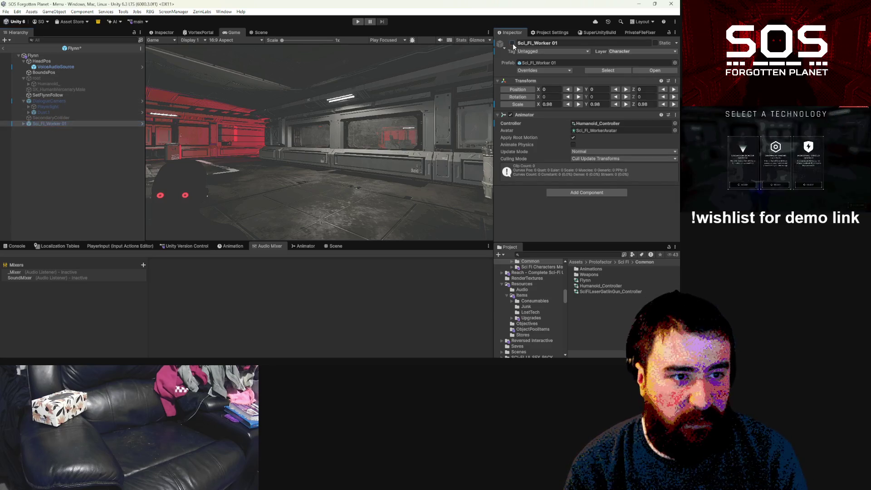
Set Sci_Fi_Worker 01's scale to 1 on all axes.
{"action": "left_click", "coordinate": [23, 123], "text": "alt"}
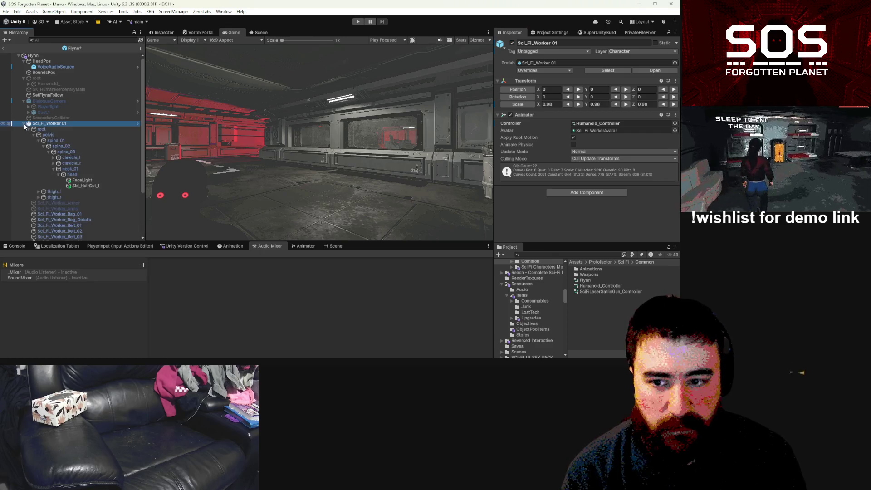
{"action": "scroll", "coordinate": [57, 151], "scroll_direction": "down", "scroll_amount": 3}
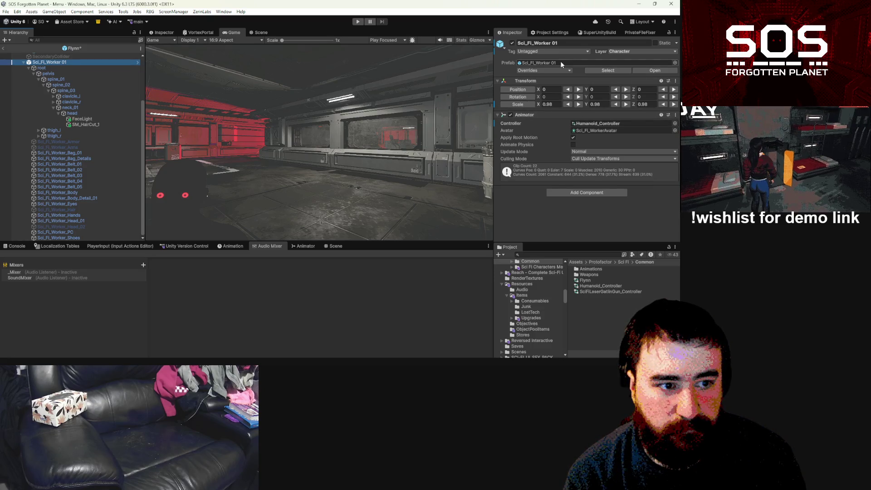
{"action": "left_click", "coordinate": [553, 104]}
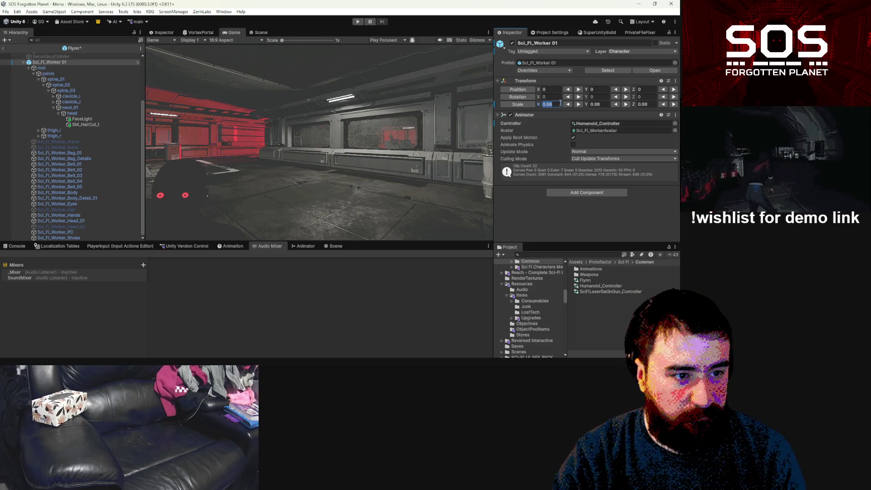
{"action": "type", "text": "1"}
{"action": "left_click", "coordinate": [601, 105]}
{"action": "type", "text": "11"}
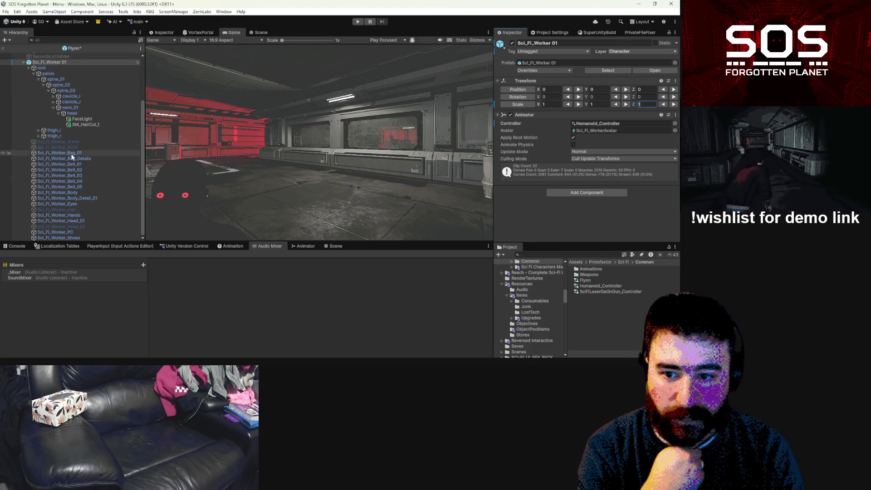
Assign Sci_Fi_Worker_Set_01_01 to the body's Element 0 material and save the prefab.
{"action": "left_click", "coordinate": [77, 192]}
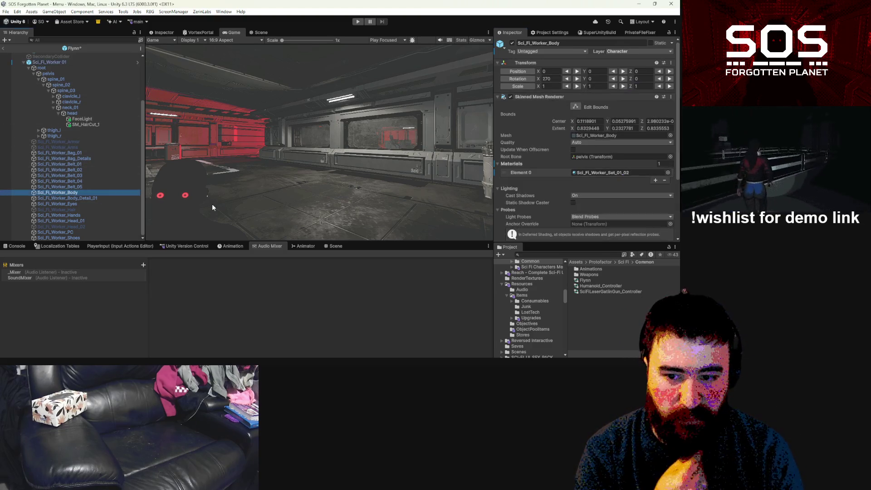
{"action": "left_click", "coordinate": [614, 172]}
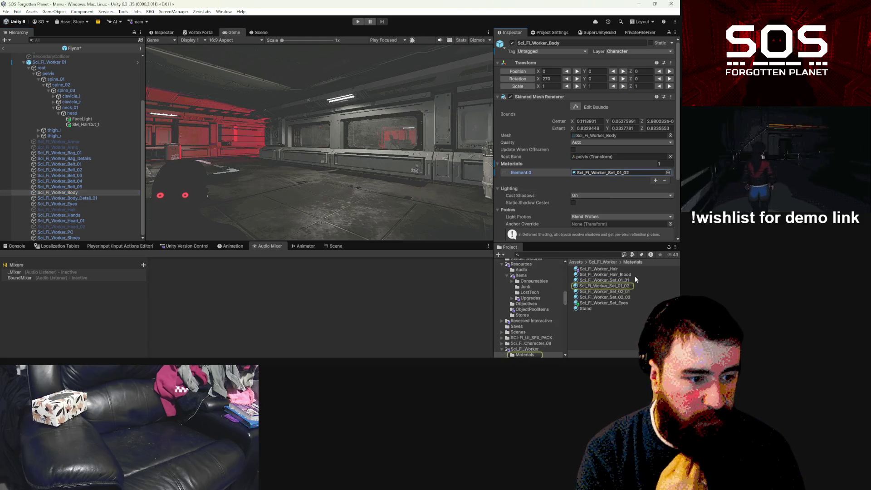
{"action": "left_click", "coordinate": [625, 281]}
{"action": "left_click_drag", "start_coordinate": [625, 281], "coordinate": [615, 130]}
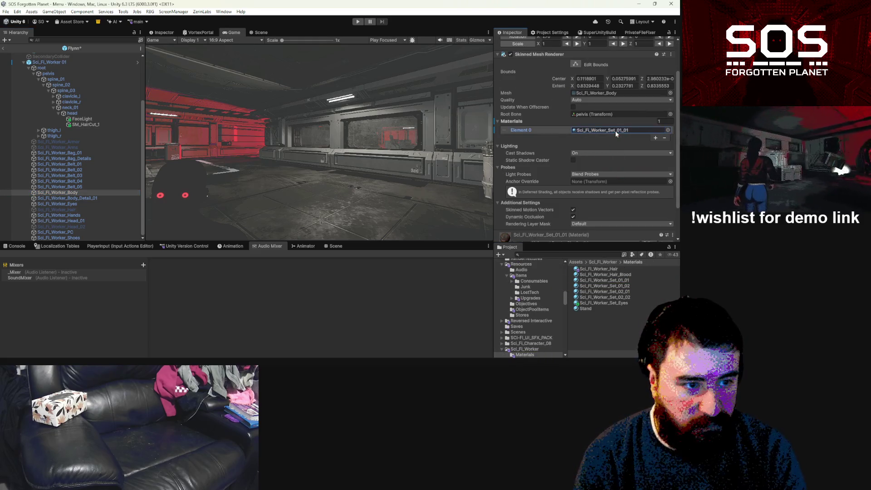
{"action": "key", "text": "ctrl+s"}
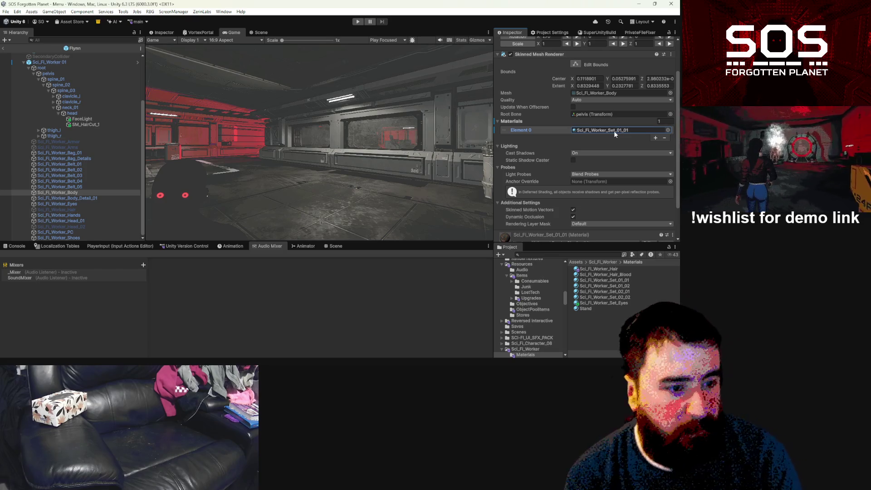
{"action": "left_click", "coordinate": [7, 59]}
Leave prefab mode and switch the bottom panel to the Animation timeline.
{"action": "left_click", "coordinate": [4, 48]}
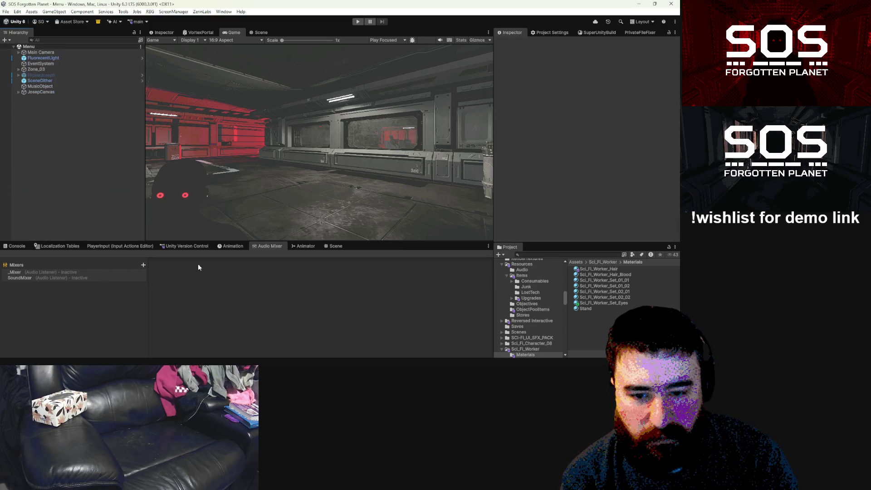
{"action": "left_click", "coordinate": [306, 246]}
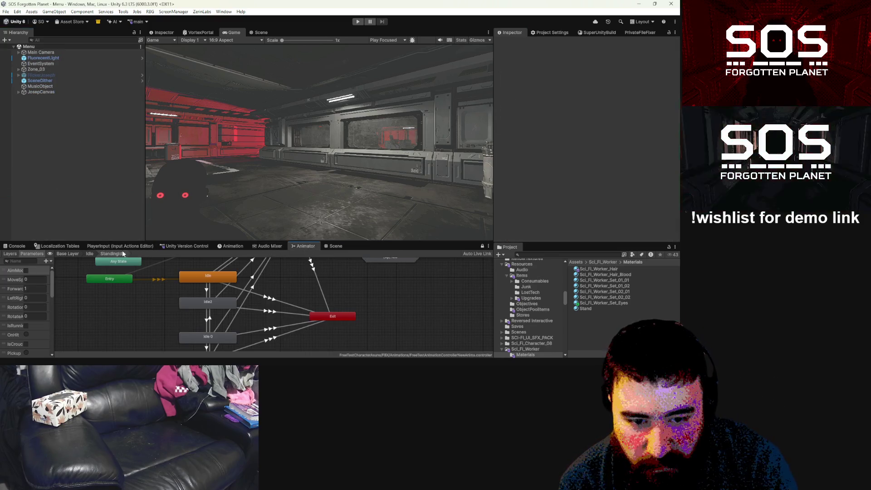
{"action": "left_click", "coordinate": [232, 246]}
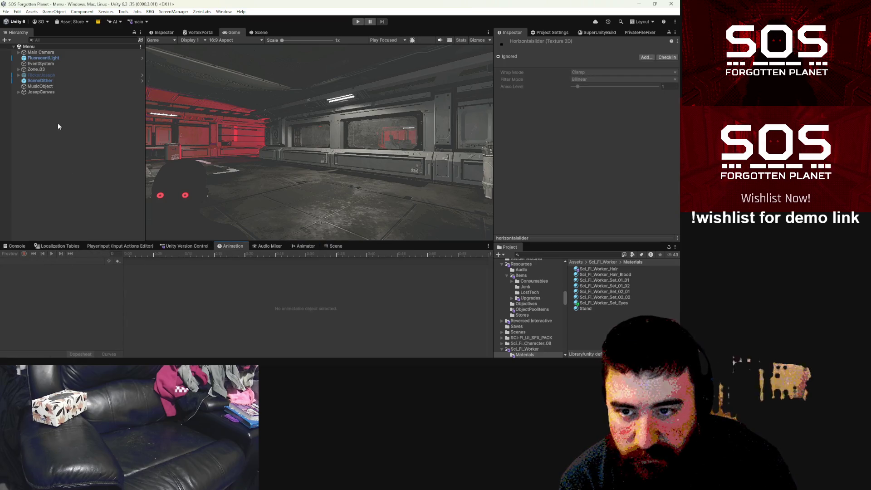
Reopen the Flynn prefab via a 'flynn' Project search and select Sci_Fi_Worker 01.
{"action": "left_click", "coordinate": [576, 255]}
{"action": "type", "text": "flynn"}
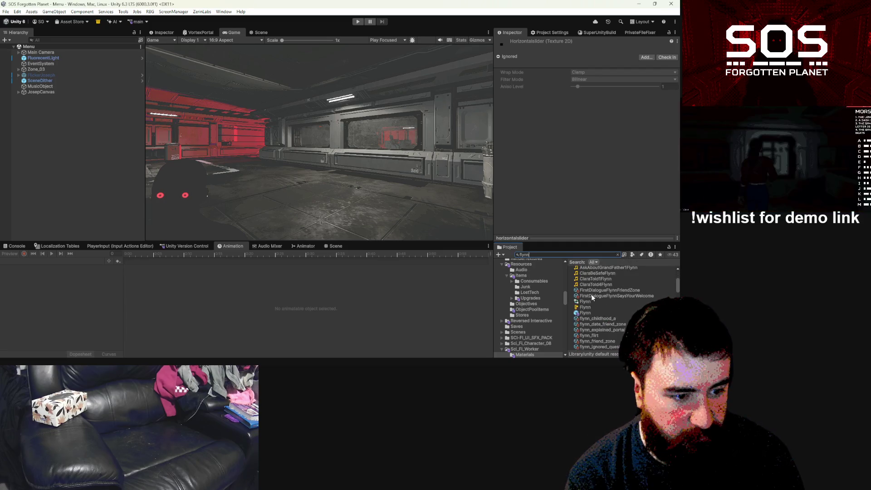
{"action": "double_click", "coordinate": [585, 313]}
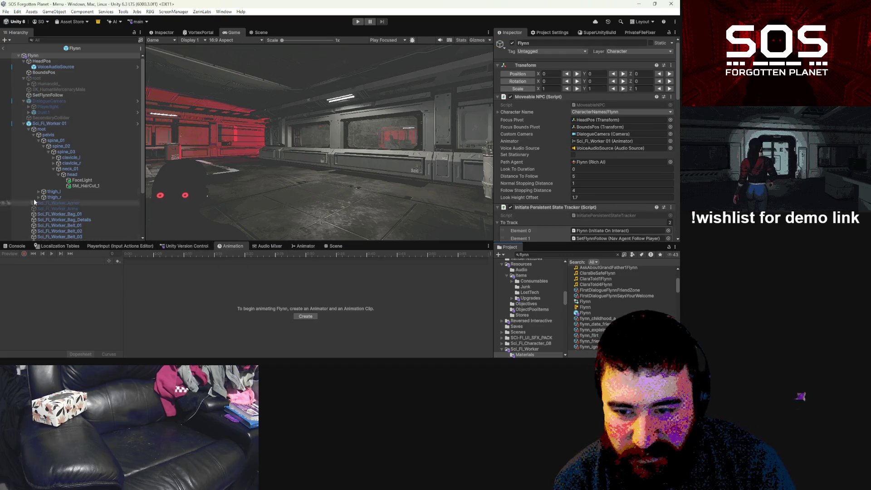
{"action": "left_click", "coordinate": [53, 123]}
Switch to the FlynnU clip and delete its Evil_Brows track.
{"action": "left_click", "coordinate": [67, 261]}
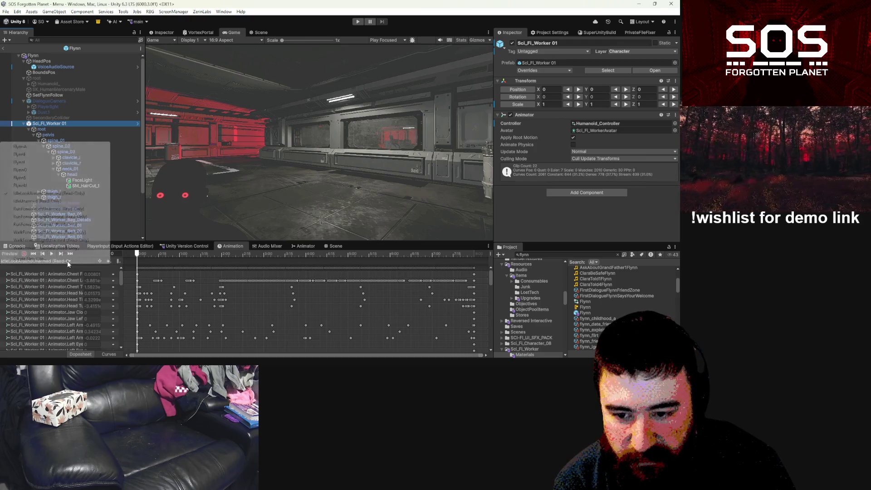
{"action": "left_click", "coordinate": [68, 185]}
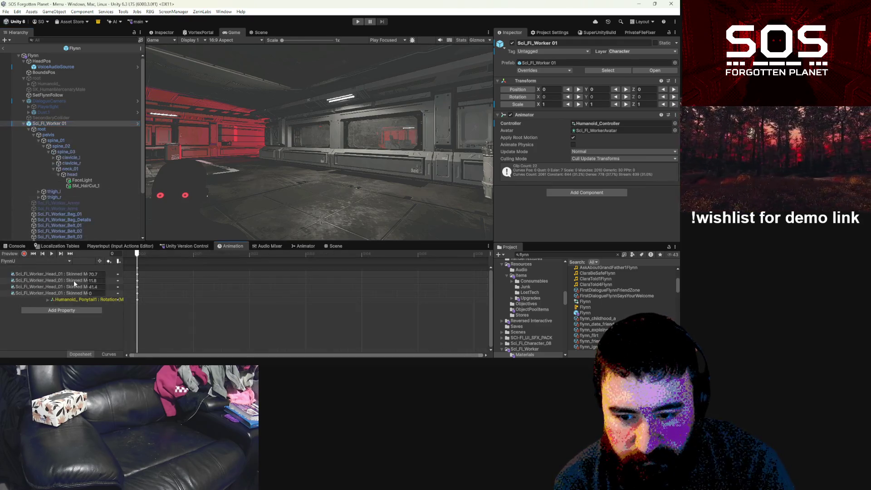
{"action": "left_click_drag", "start_coordinate": [129, 272], "coordinate": [232, 274]}
{"action": "left_click", "coordinate": [143, 282]}
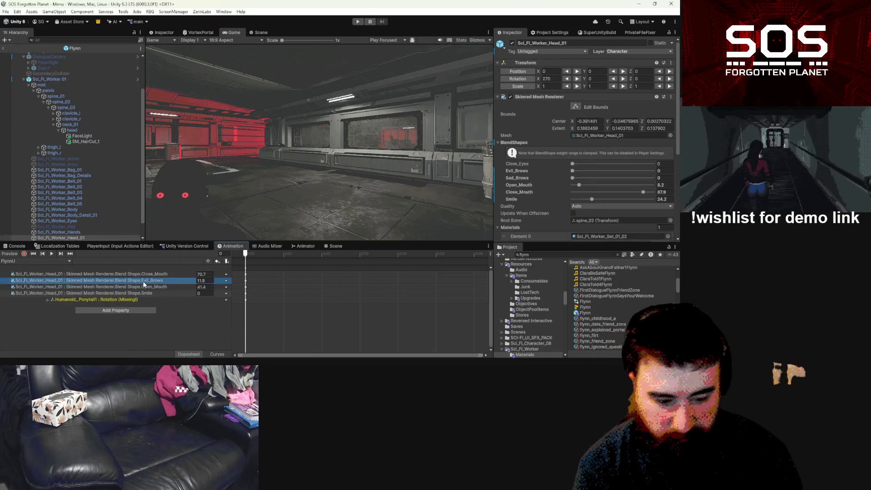
{"action": "key", "text": "Delete"}
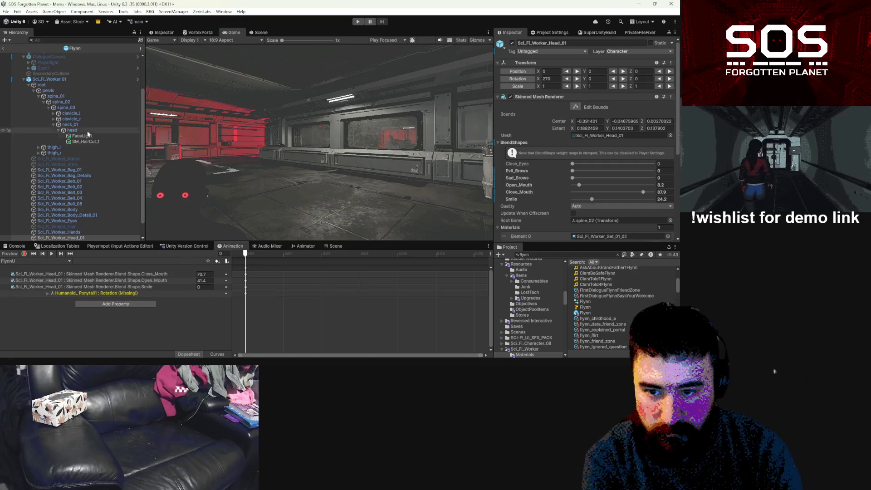
{"action": "left_click", "coordinate": [36, 260]}
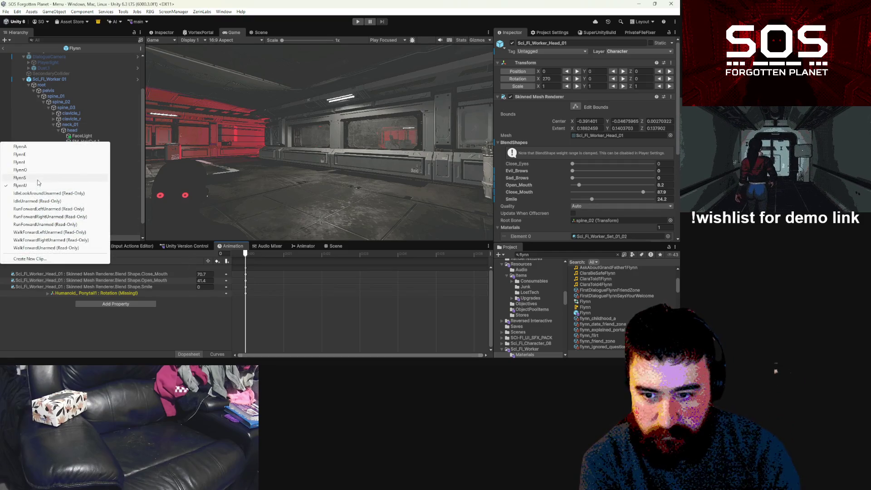
{"action": "left_click", "coordinate": [38, 320]}
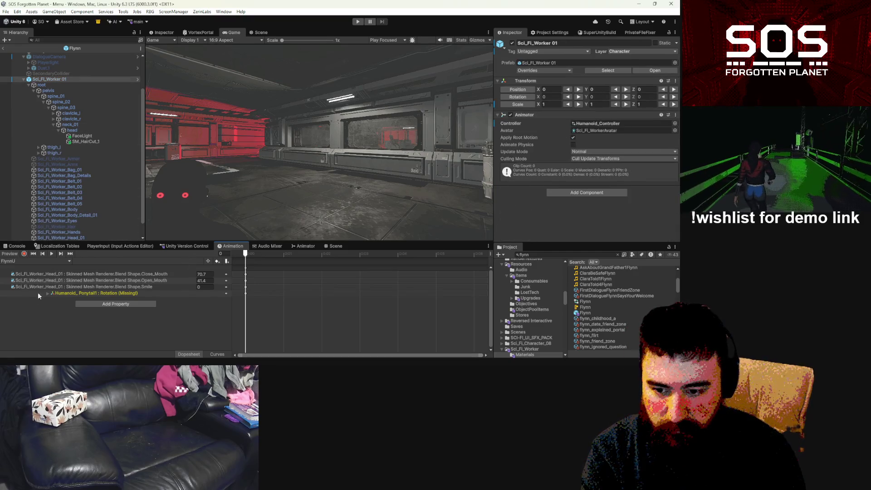
In FlynnS, delete then restore the Evil_Brows and Sad_Brows tracks and enter brow value 13.
{"action": "left_click", "coordinate": [25, 259]}
{"action": "left_click", "coordinate": [28, 178]}
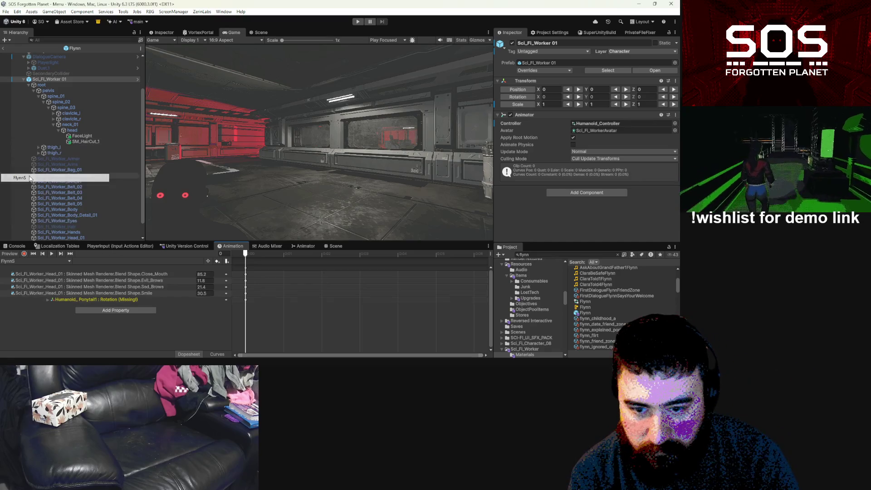
{"action": "left_click", "coordinate": [161, 281]}
{"action": "key", "text": "Delete"}
{"action": "key", "text": "Delete"}
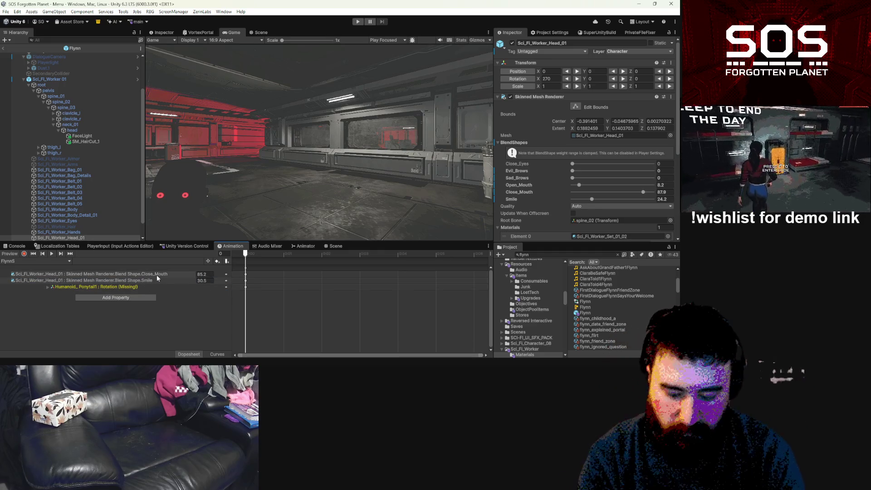
{"action": "key", "text": "ctrl+z"}
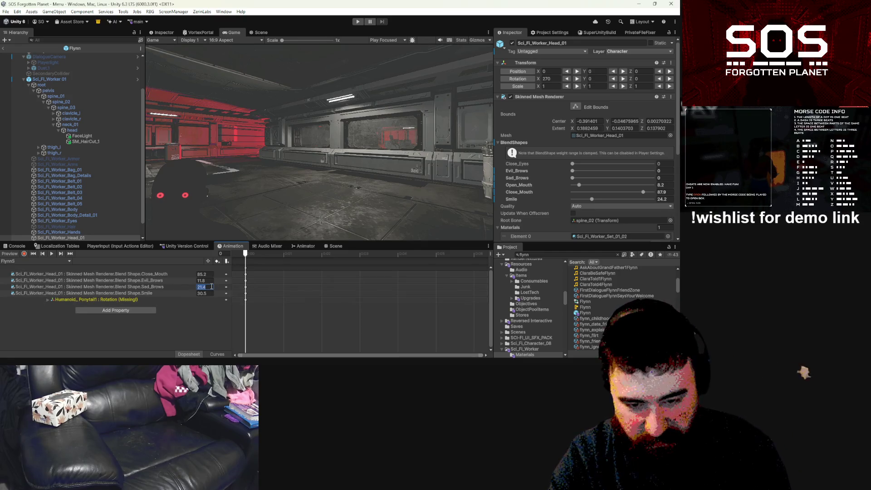
{"action": "type", "text": "1"}
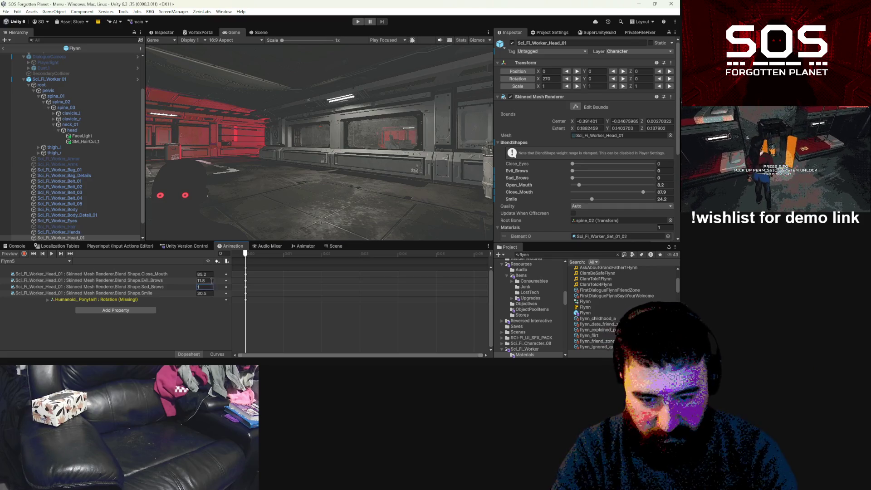
{"action": "type", "text": "3"}
Switch back to the FlynnU clip and begin creating a new animation clip.
{"action": "left_click", "coordinate": [41, 261]}
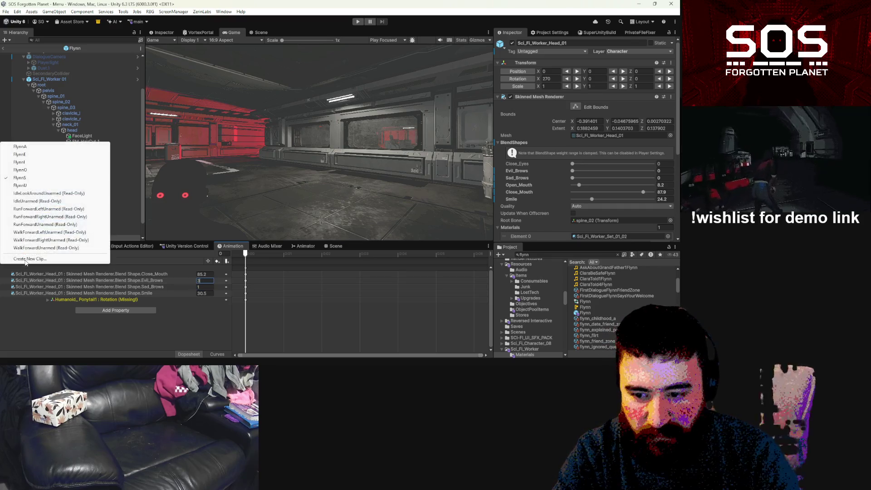
{"action": "left_click", "coordinate": [43, 186]}
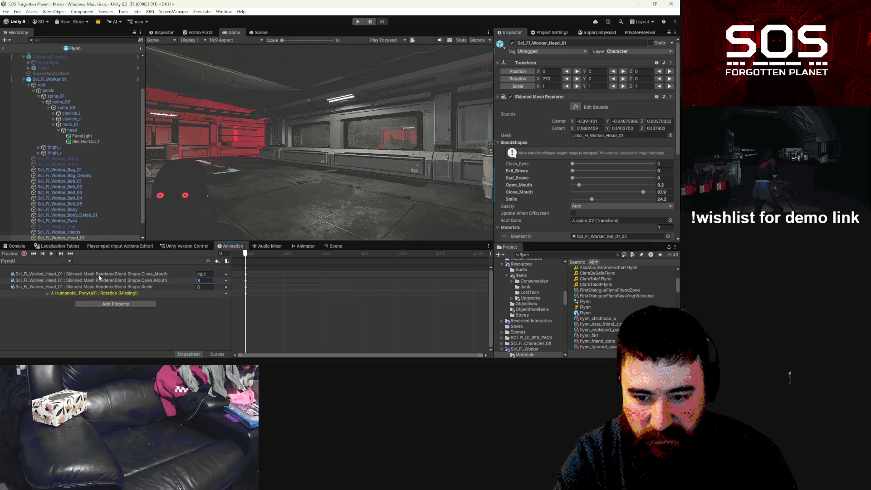
{"action": "left_click", "coordinate": [24, 254]}
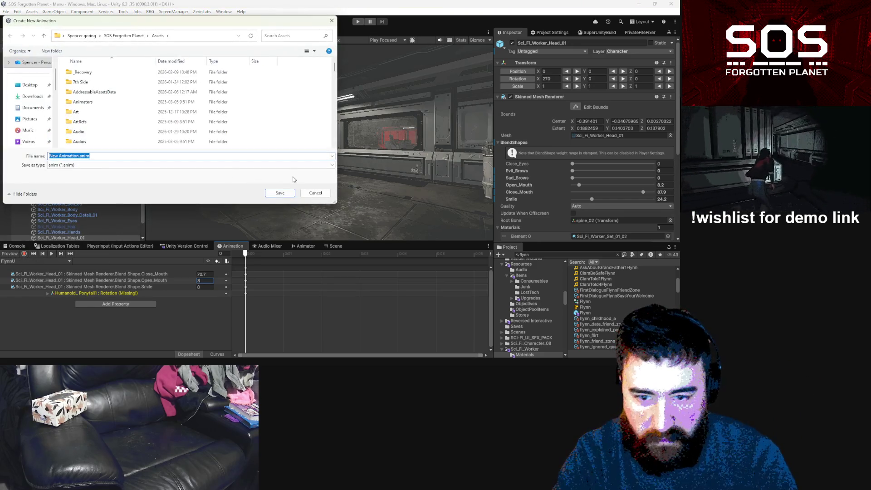
Cancel the new-clip dialog and set FlynnO's Open_Mouth value to 10.
{"action": "left_click", "coordinate": [310, 193]}
{"action": "left_click", "coordinate": [24, 254]}
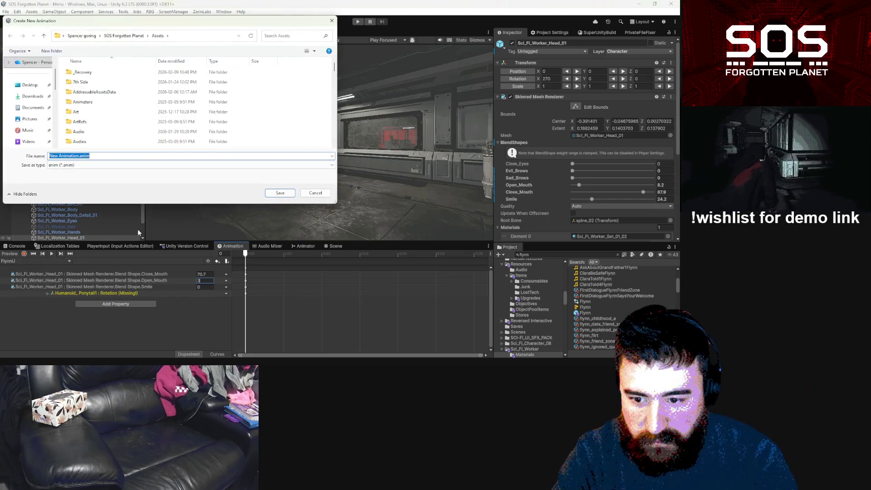
{"action": "left_click", "coordinate": [324, 195]}
{"action": "left_click", "coordinate": [50, 263]}
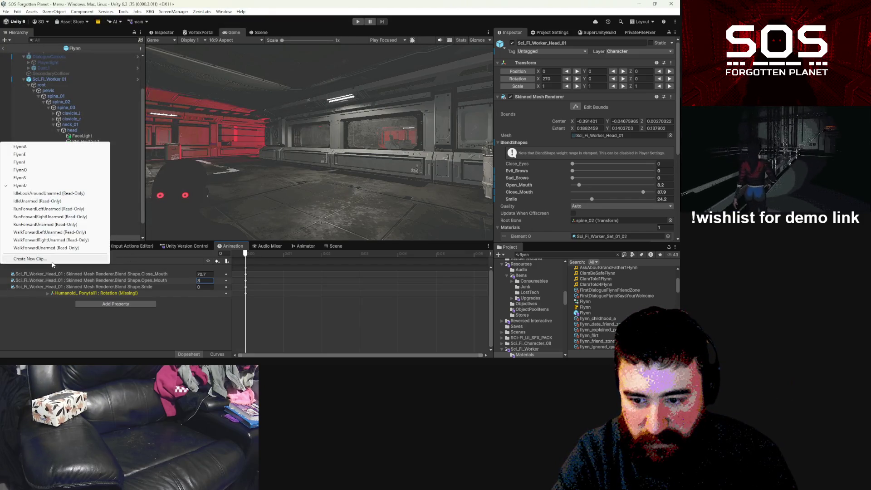
{"action": "left_click", "coordinate": [41, 175]}
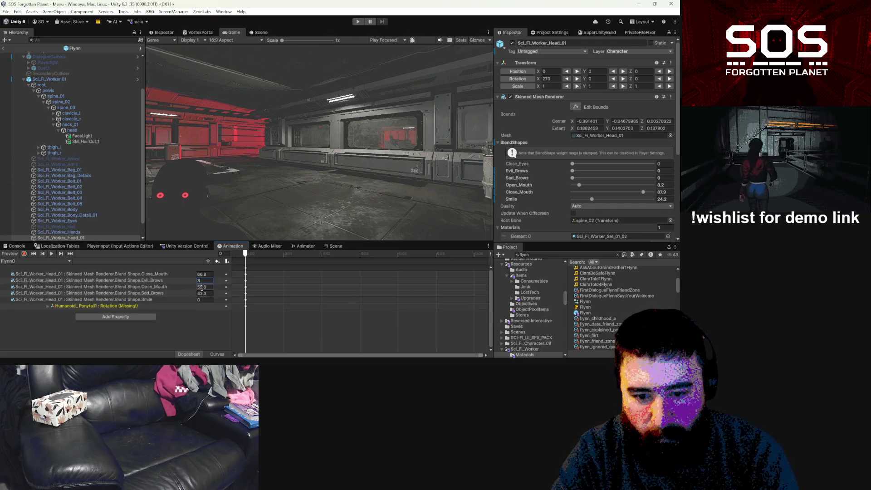
{"action": "left_click", "coordinate": [199, 333]}
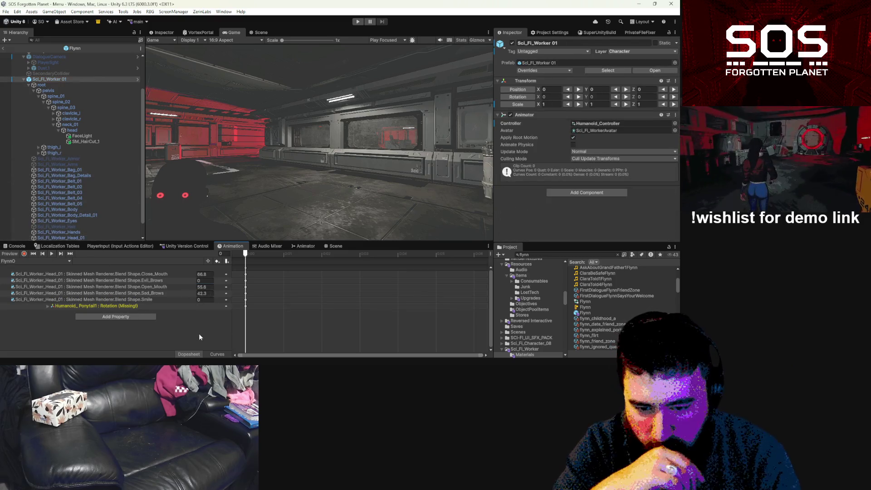
{"action": "left_click", "coordinate": [212, 288]}
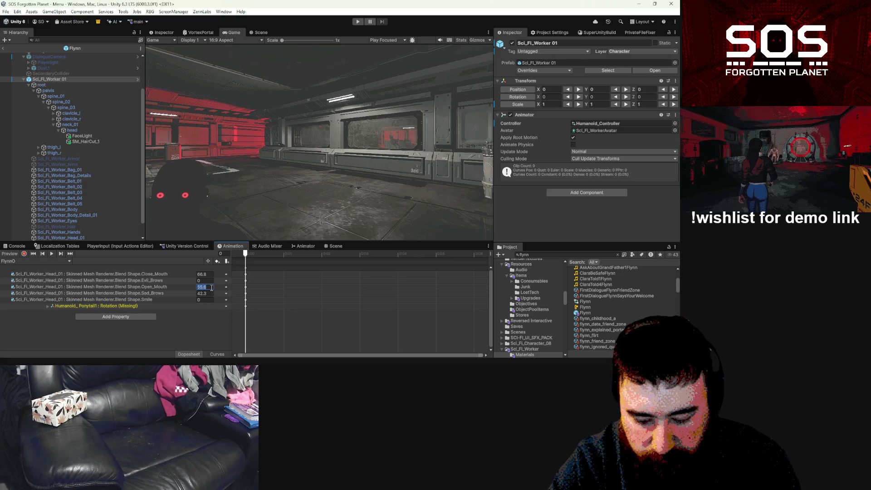
{"action": "type", "text": "10"}
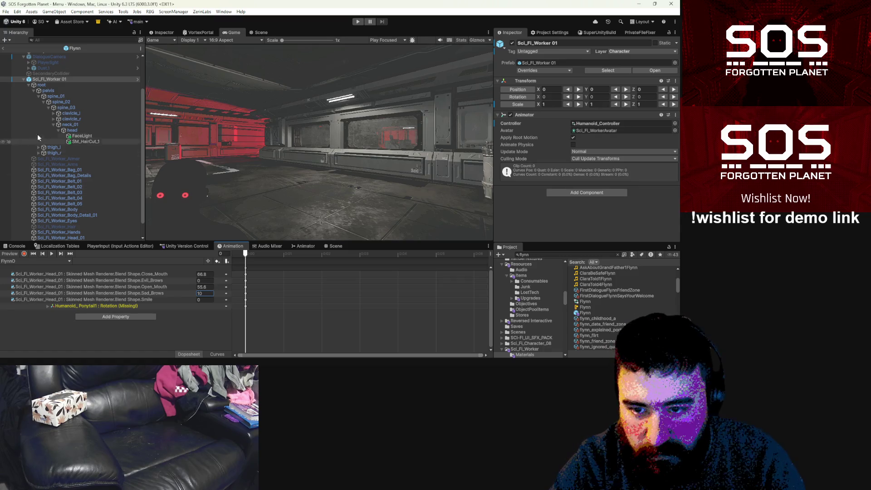
Review the FlynnI and FlynnA expression clips and start Play mode with Ctrl+P.
{"action": "right_click", "coordinate": [39, 278]}
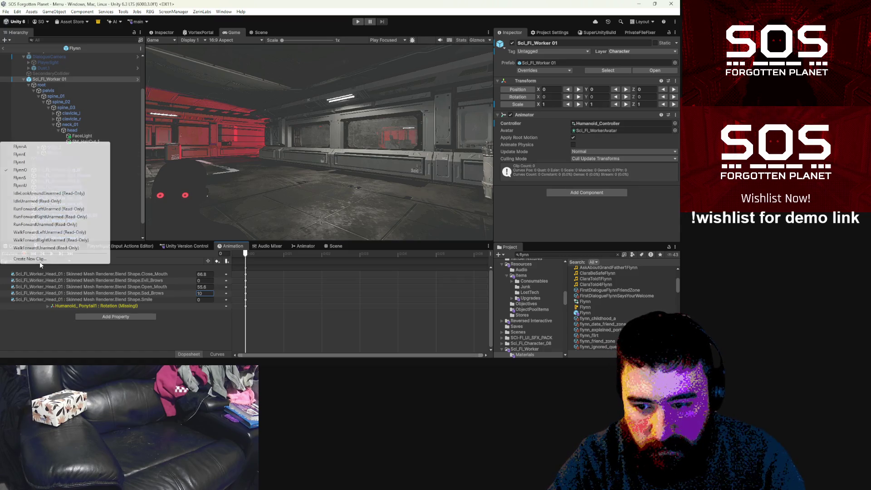
{"action": "left_click", "coordinate": [40, 163]}
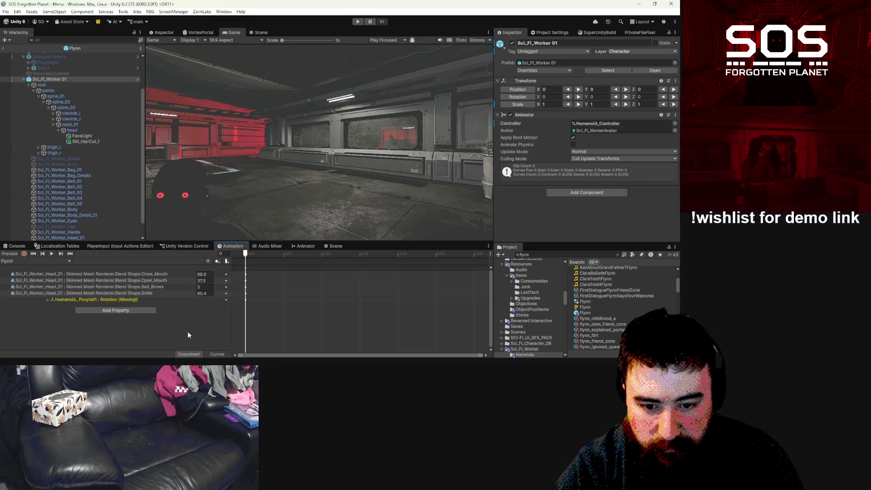
{"action": "left_click", "coordinate": [27, 261]}
{"action": "left_click", "coordinate": [32, 148]}
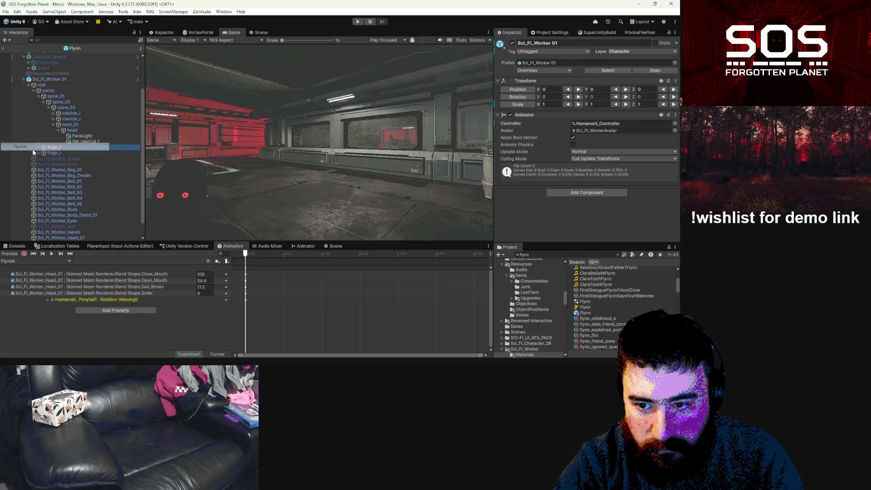
{"action": "key", "text": "ctrl+p"}
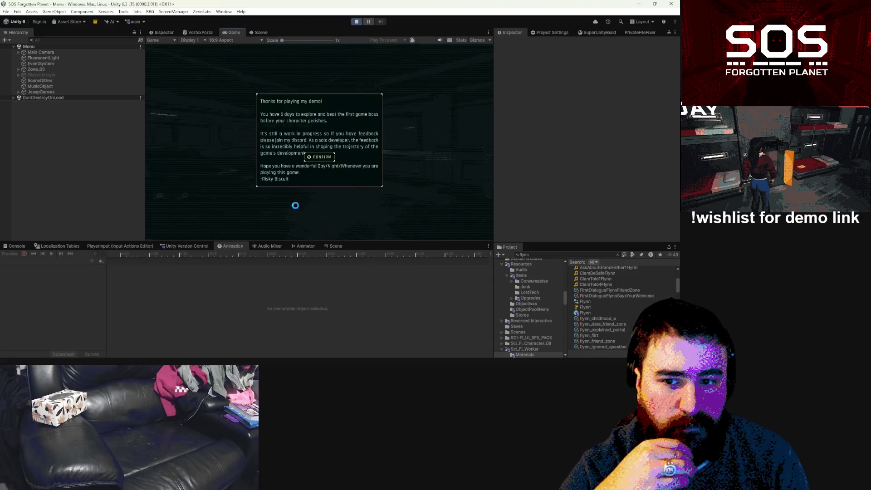
Dismiss the demo popup, peek at Load Game, then start a New Game past difficulty select.
{"action": "left_click", "coordinate": [313, 193]}
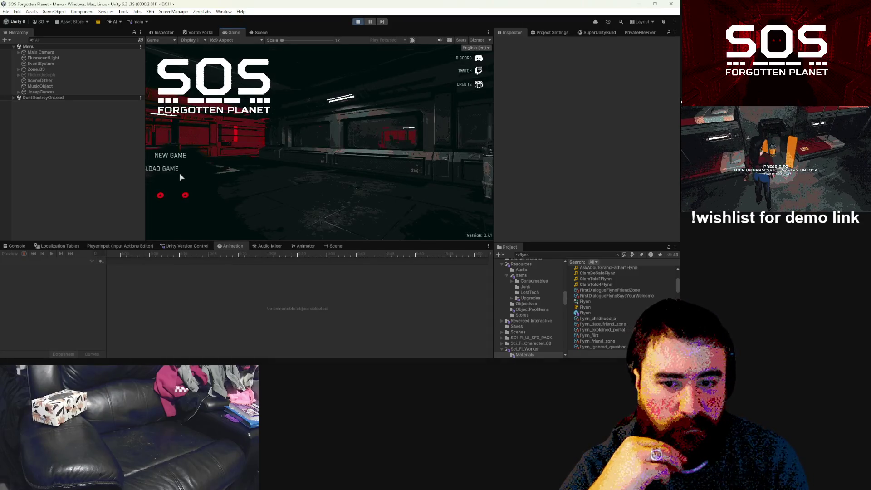
{"action": "left_click", "coordinate": [170, 169]}
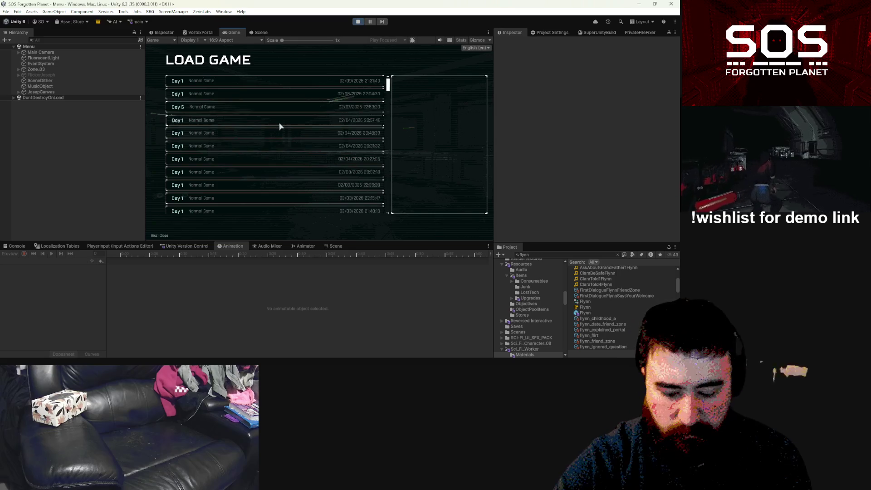
{"action": "key", "text": "Escape"}
{"action": "left_click", "coordinate": [170, 156]}
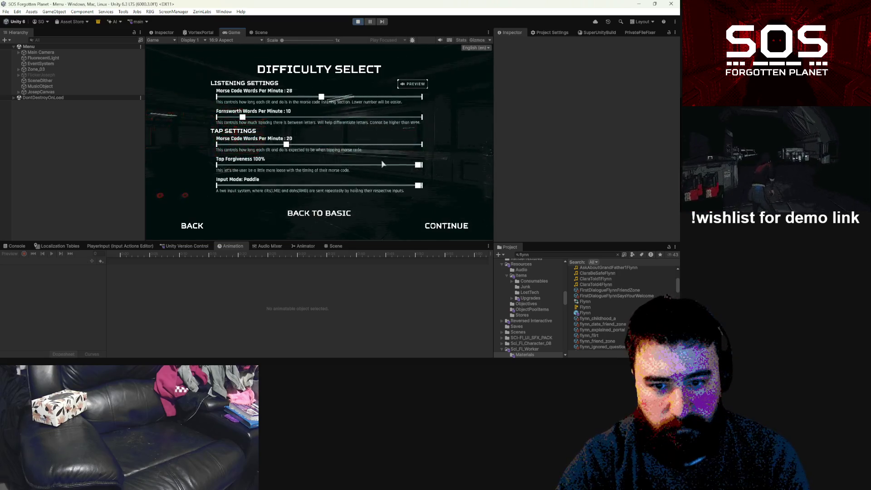
{"action": "left_click", "coordinate": [455, 226]}
{"action": "left_click", "coordinate": [429, 217]}
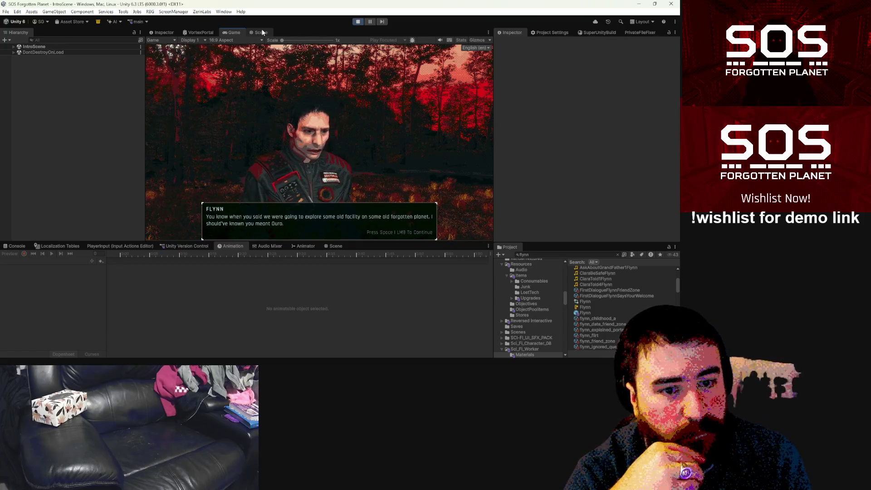
Show the Animator graph and search the Hierarchy for 'flynn' to select Flynn.
{"action": "left_click", "coordinate": [305, 246]}
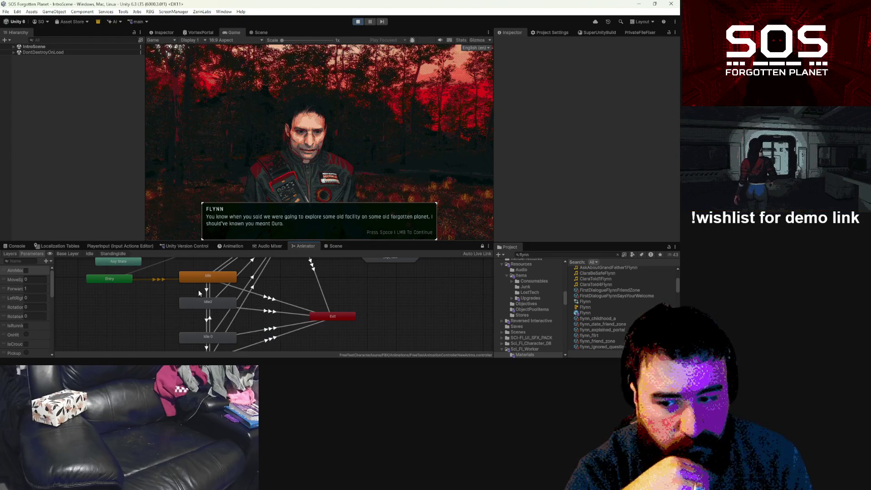
{"action": "left_click", "coordinate": [93, 41]}
{"action": "type", "text": "flynn"}
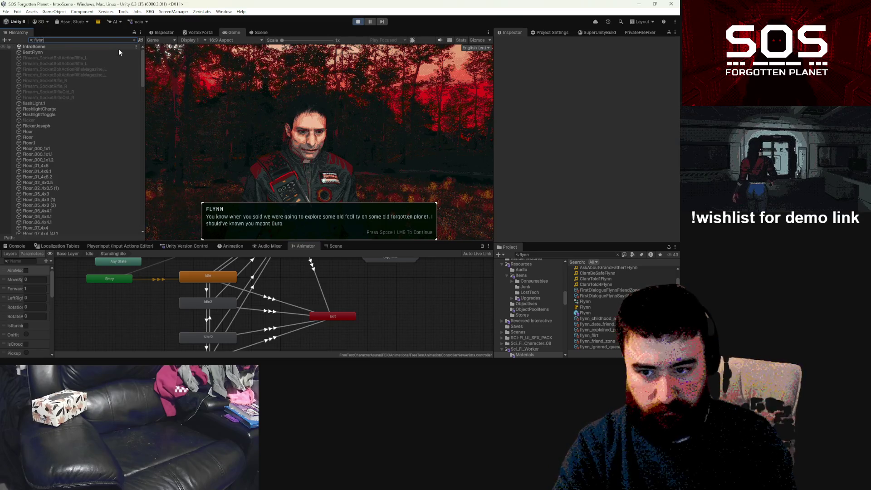
{"action": "left_click", "coordinate": [70, 58]}
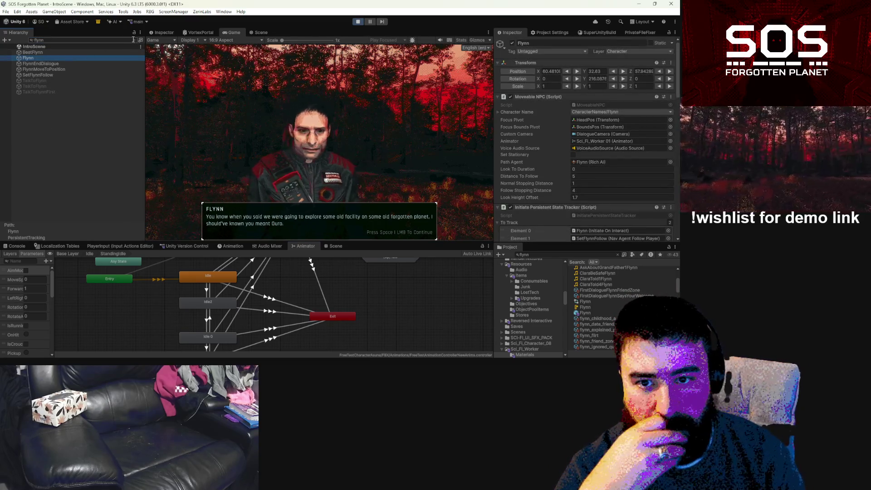
Clear the search, expand Flynn, and select its Sci_Fi_Worker 01 model.
{"action": "left_click", "coordinate": [133, 39]}
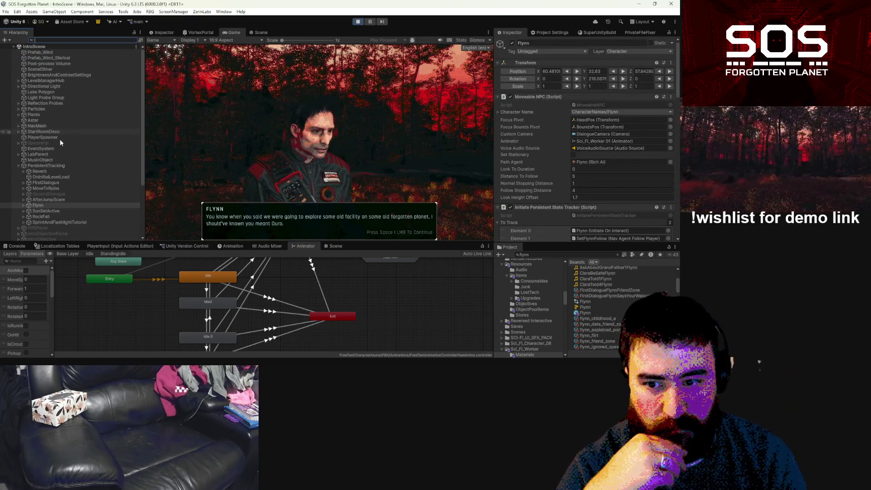
{"action": "left_click", "coordinate": [24, 205]}
{"action": "left_click", "coordinate": [60, 166]}
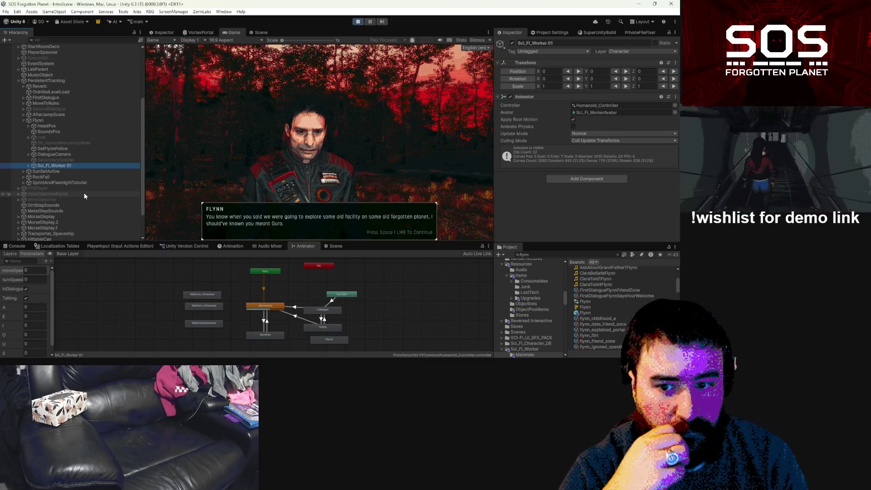
{"action": "left_click", "coordinate": [29, 166]}
{"action": "scroll", "coordinate": [67, 178], "scroll_direction": "down", "scroll_amount": 4}
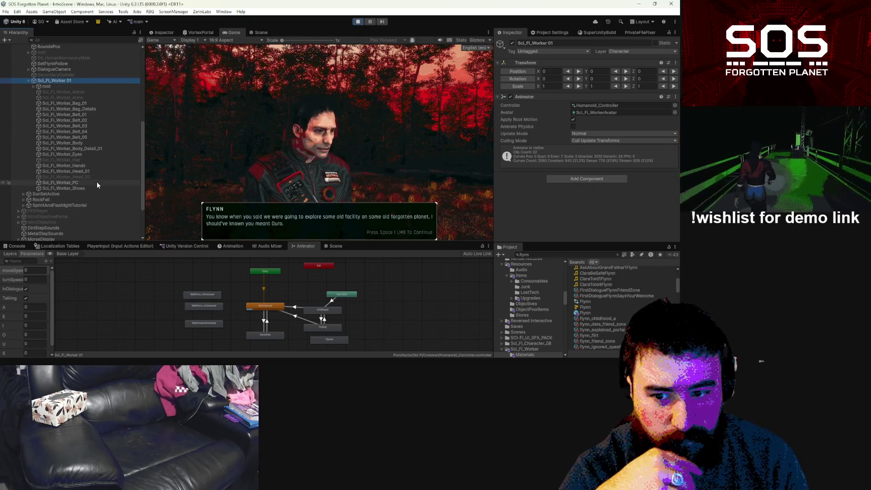
{"action": "scroll", "coordinate": [290, 319], "scroll_direction": "up", "scroll_amount": 3}
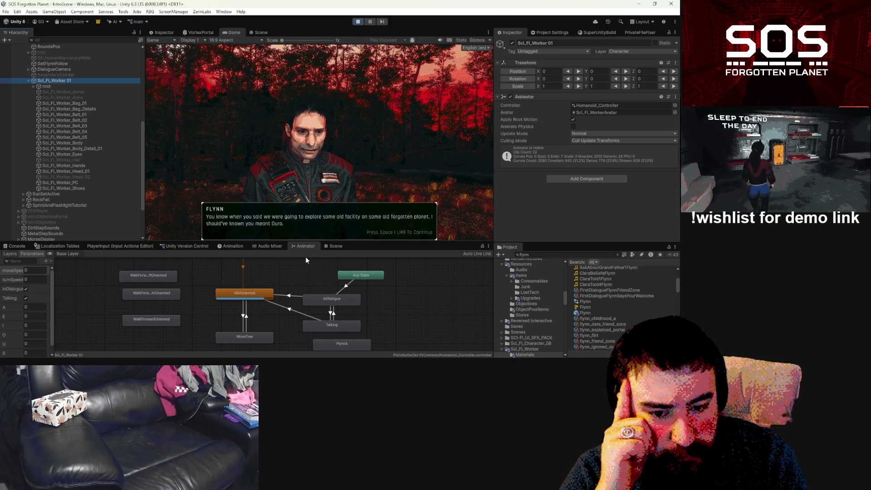
Reselect Sci_Fi_Worker 01 and select the IdleUnarmed to InDialogue transition.
{"action": "left_click", "coordinate": [53, 87]}
{"action": "left_click", "coordinate": [56, 80]}
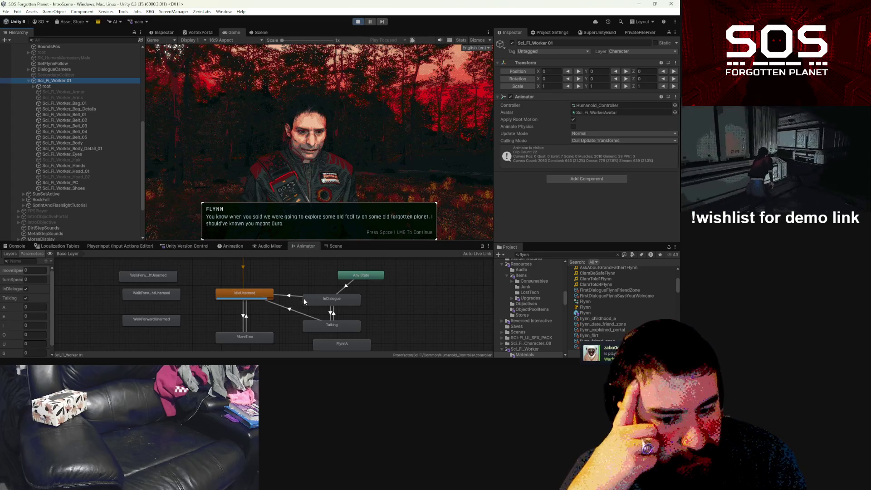
{"action": "right_click", "coordinate": [267, 294]}
{"action": "left_click", "coordinate": [309, 300]}
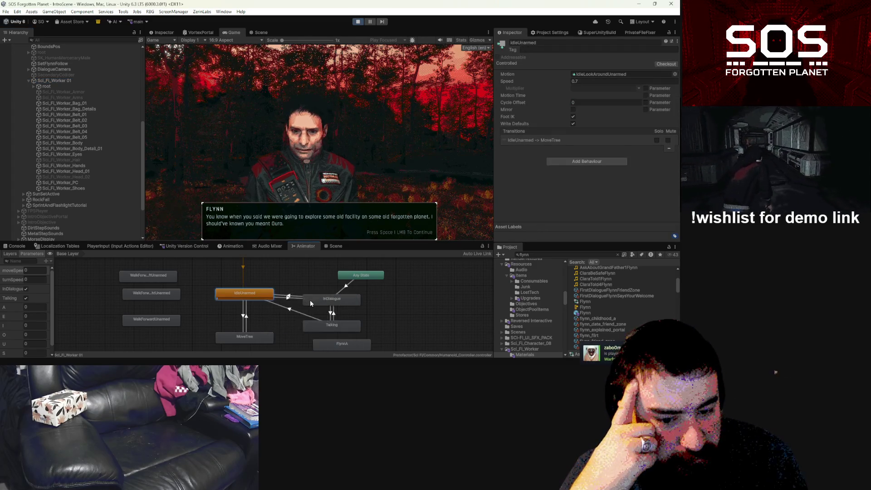
{"action": "left_click", "coordinate": [292, 300]}
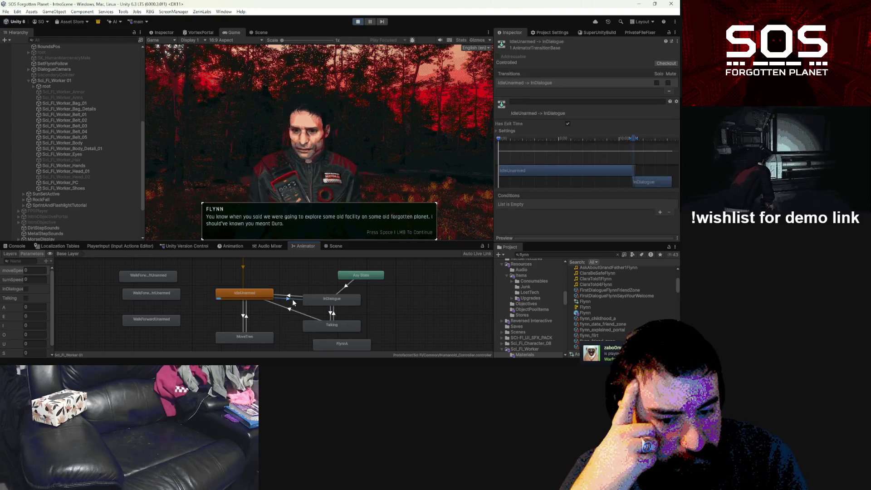
Require InDialogue true on that transition, turn off Has Exit Time, and expand its Settings.
{"action": "left_click", "coordinate": [660, 213]}
{"action": "left_click", "coordinate": [569, 204]}
{"action": "left_click", "coordinate": [525, 239]}
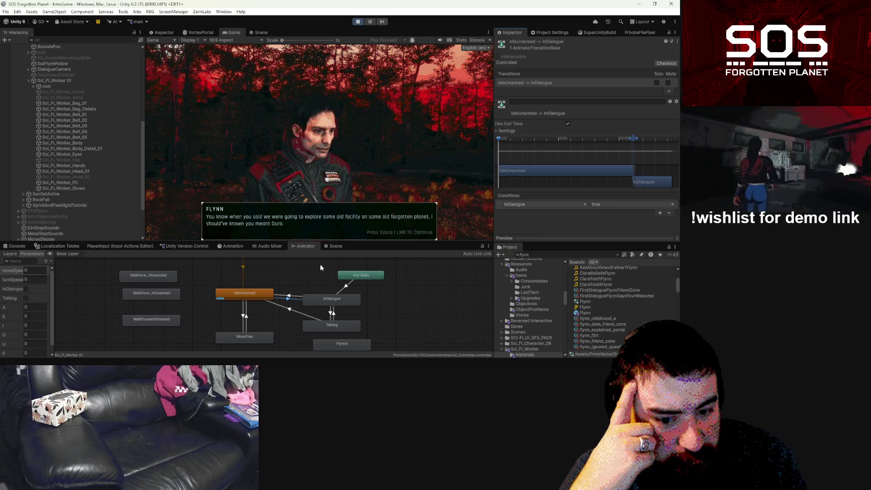
{"action": "left_click", "coordinate": [567, 124]}
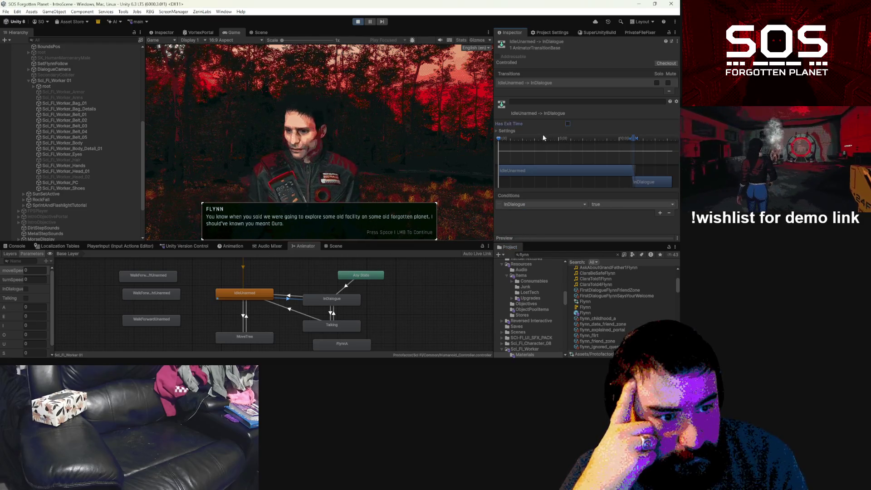
{"action": "left_click", "coordinate": [497, 131]}
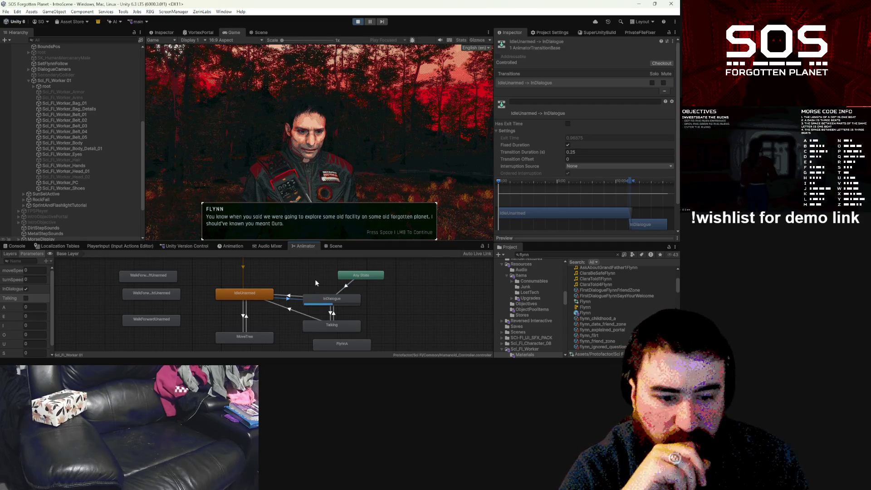
{"action": "left_click", "coordinate": [347, 285]}
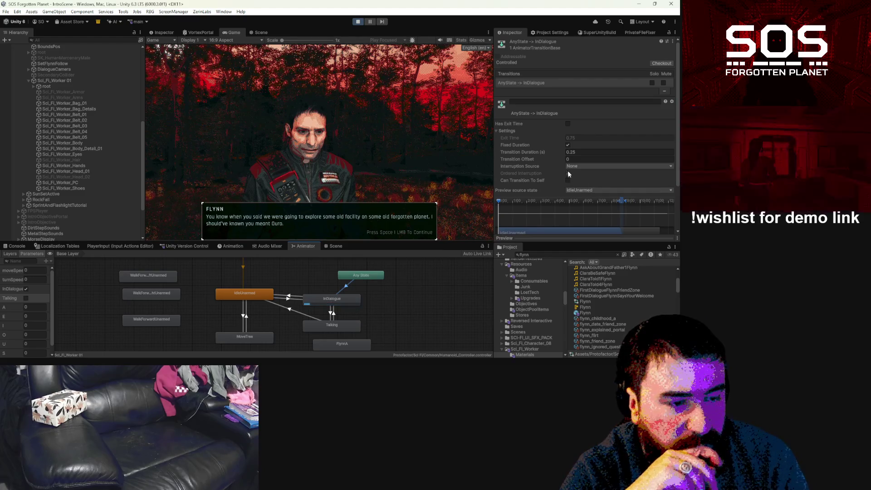
Check that Any State → InDialogue requires InDialogue true and Talking false, then deselect it.
{"action": "scroll", "coordinate": [551, 156], "scroll_direction": "down", "scroll_amount": 3}
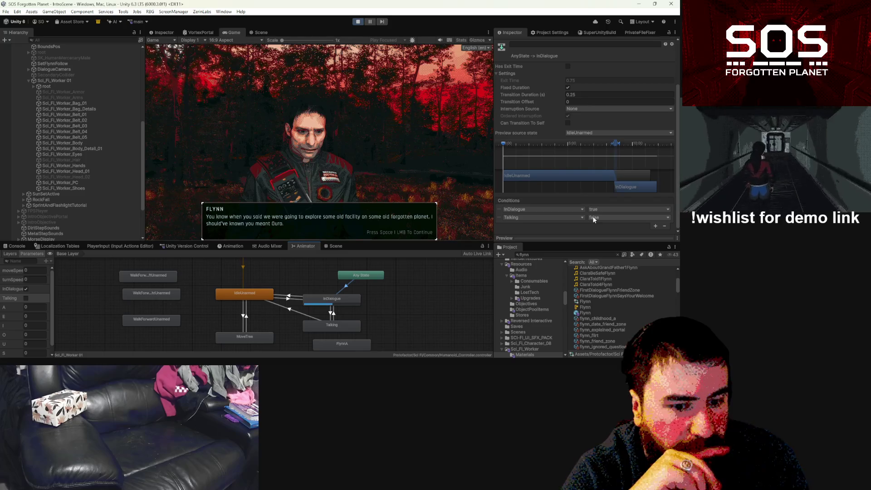
{"action": "left_click", "coordinate": [346, 283]}
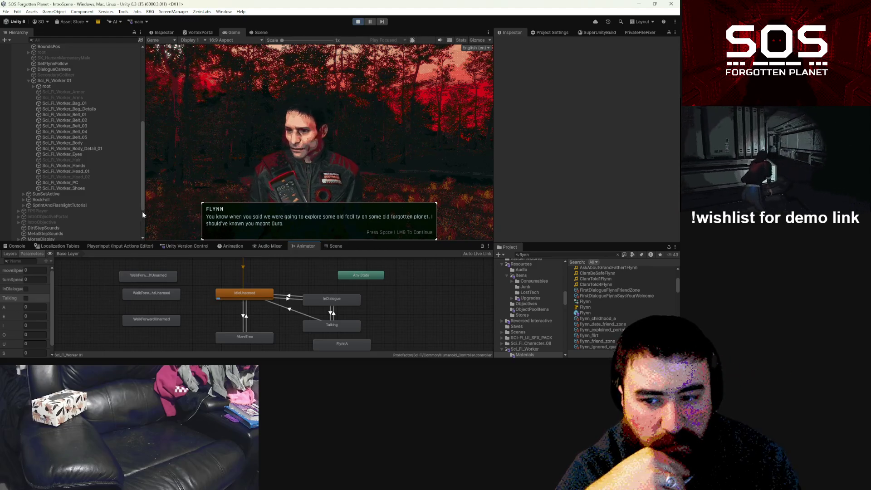
{"action": "scroll", "coordinate": [66, 96], "scroll_direction": "up", "scroll_amount": 3}
Nudge the scene DialogueCamera's height down slightly and advance the dialogue past Clara's line.
{"action": "left_click", "coordinate": [68, 112]}
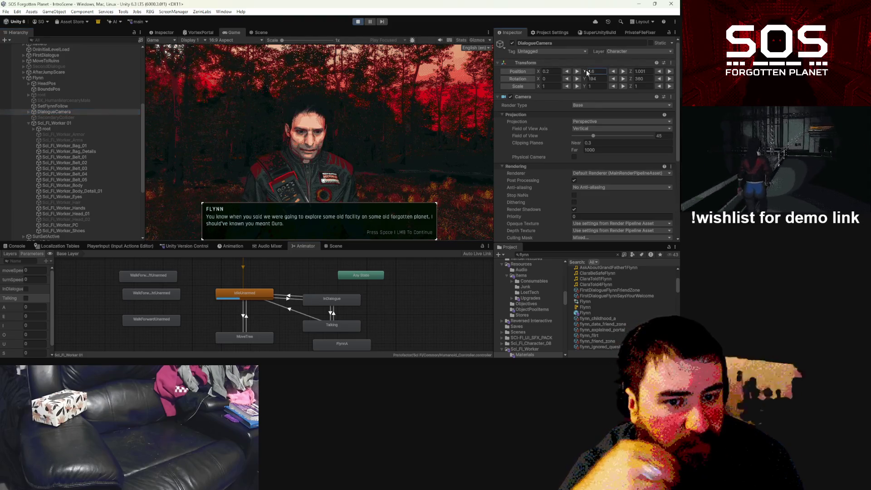
{"action": "type", "text": "1.5"}
{"action": "left_click_drag", "start_coordinate": [584, 71], "coordinate": [584, 72]}
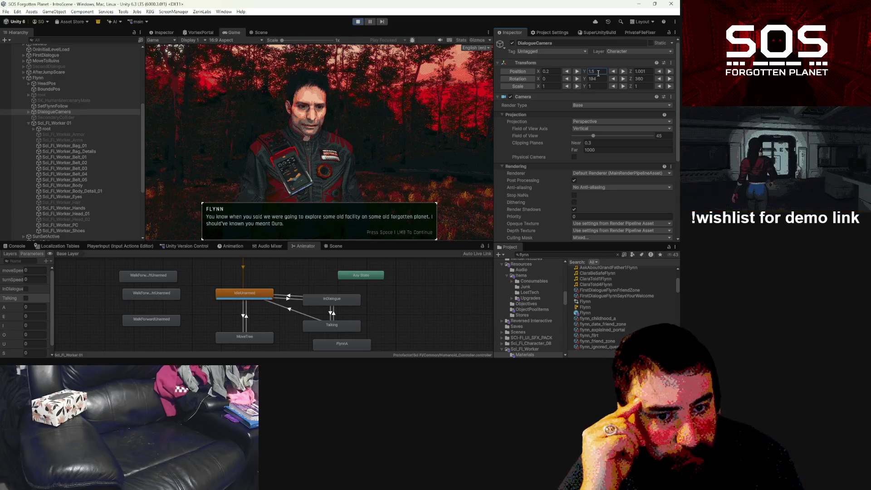
{"action": "left_click", "coordinate": [371, 146]}
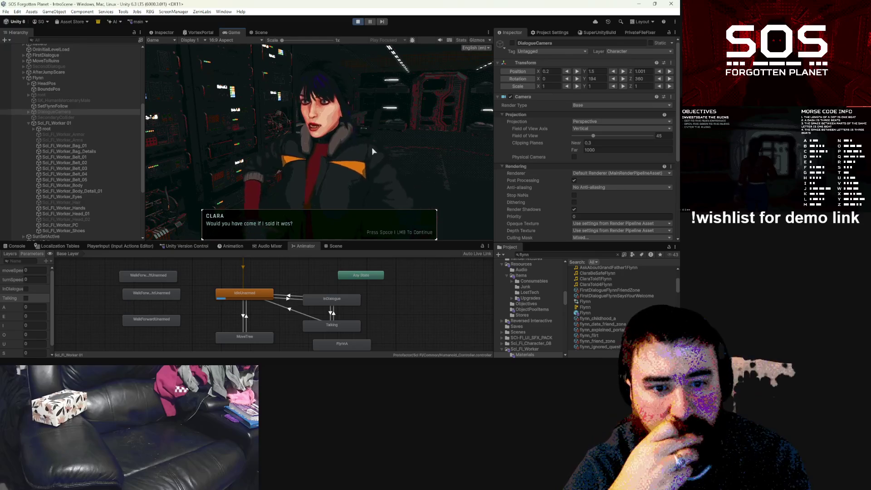
{"action": "left_click", "coordinate": [371, 147]}
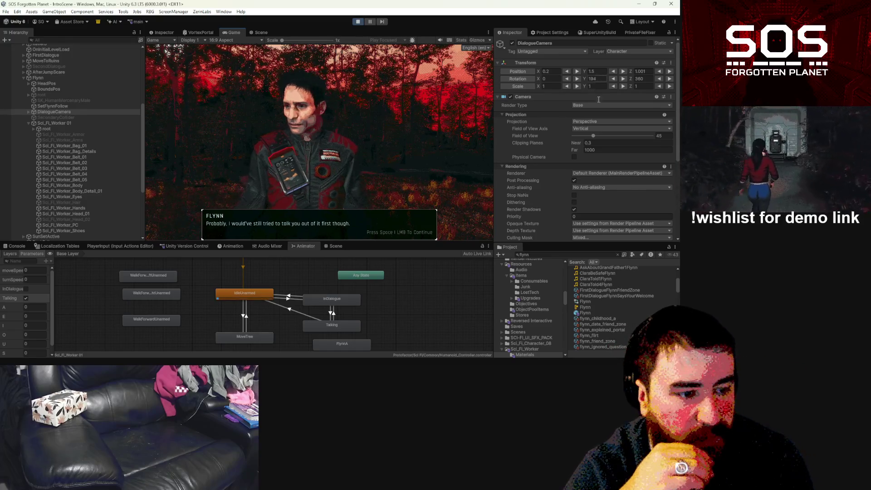
In the Flynn prefab, set DialogueCamera Position Y to 1.5, save, and return to the scene.
{"action": "double_click", "coordinate": [589, 310]}
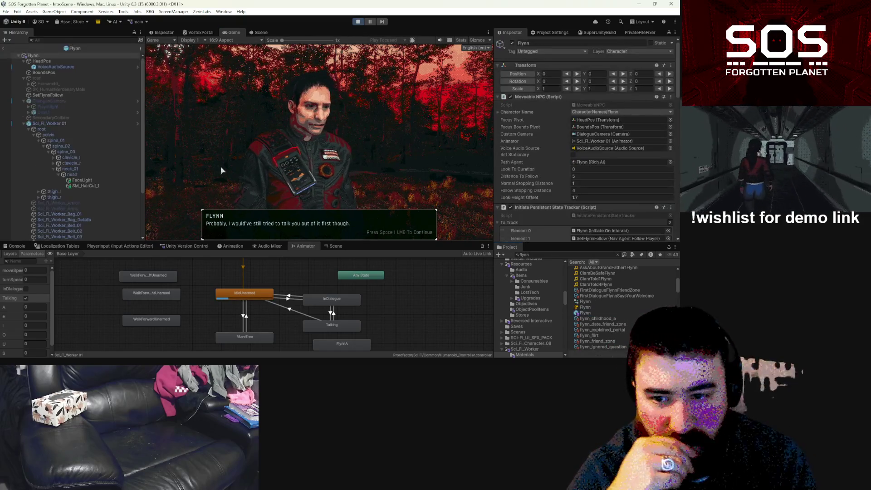
{"action": "left_click", "coordinate": [24, 123]}
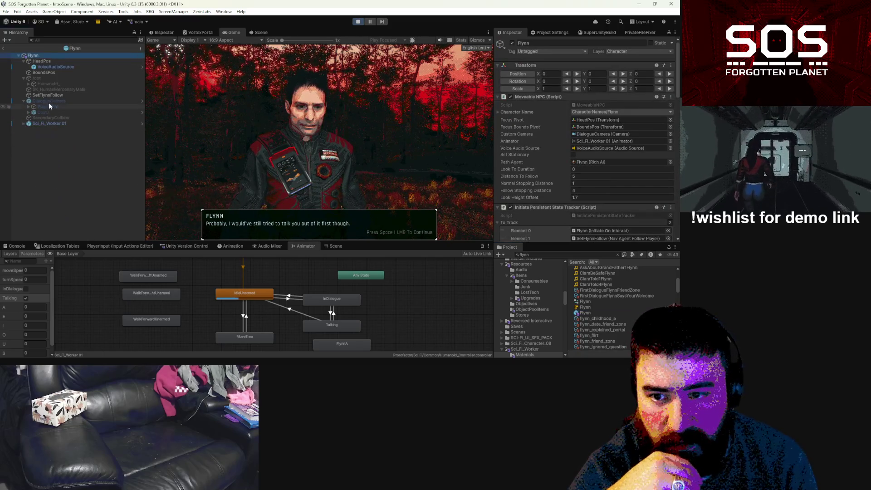
{"action": "left_click", "coordinate": [53, 100]}
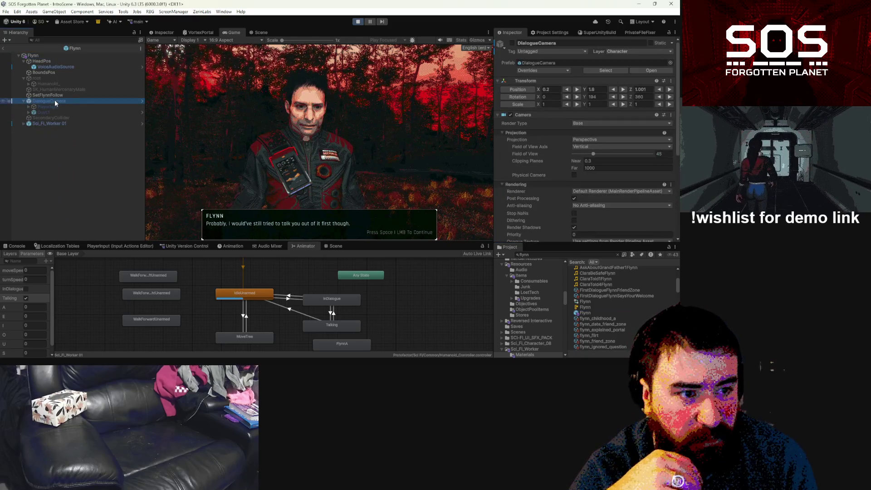
{"action": "left_click", "coordinate": [602, 89]}
{"action": "type", "text": "1.5"}
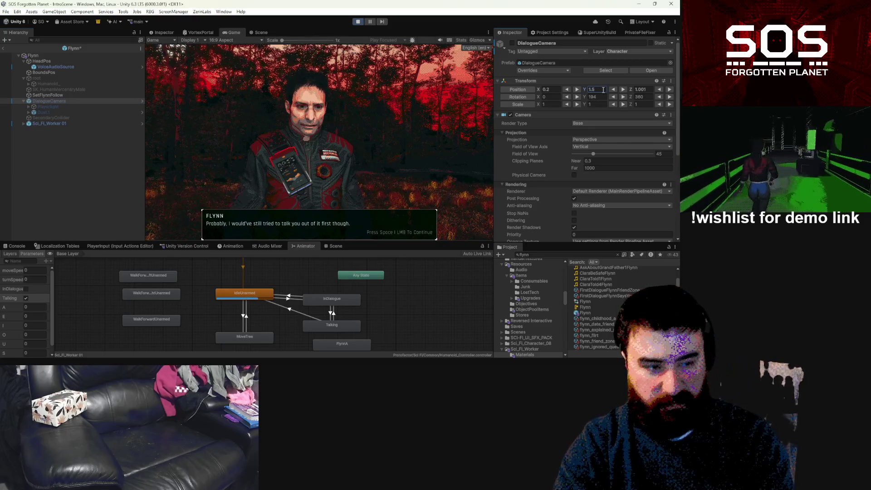
{"action": "key", "text": "Return"}
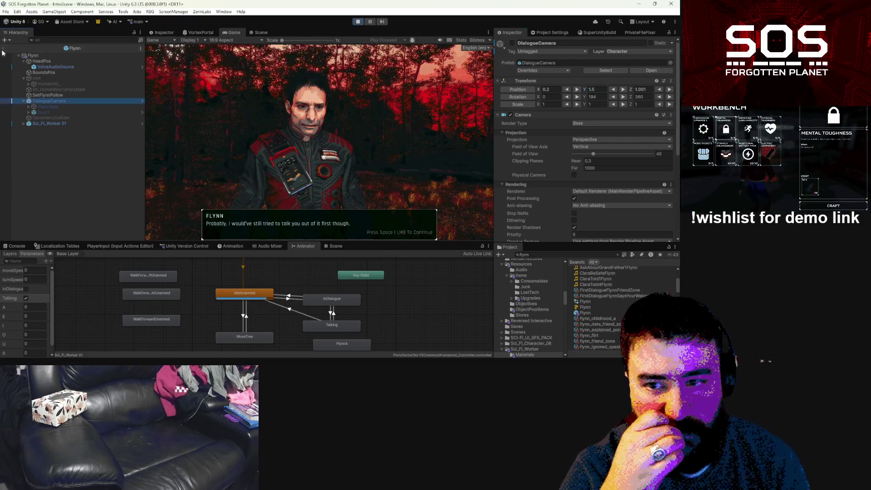
{"action": "left_click", "coordinate": [3, 49]}
{"action": "left_click", "coordinate": [312, 164]}
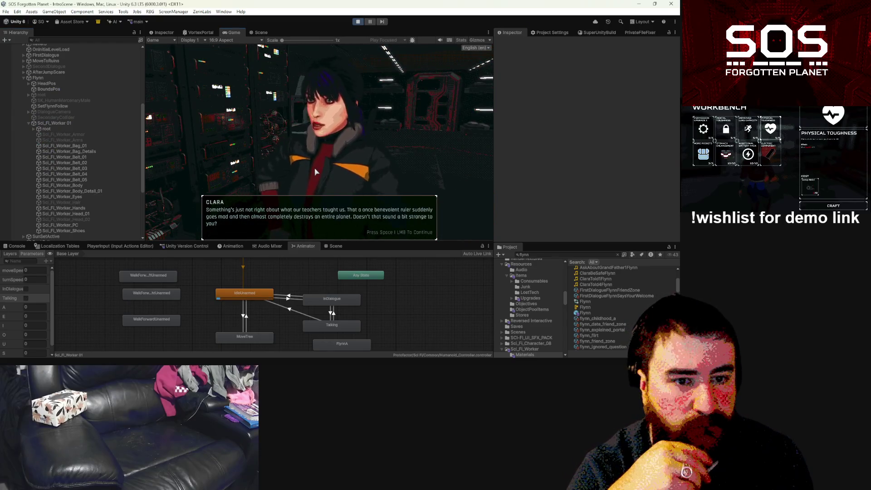
Click through Flynn and Clara's exchange, choose 'Alright let's Go.', and run forward with W.
{"action": "left_click", "coordinate": [316, 172]}
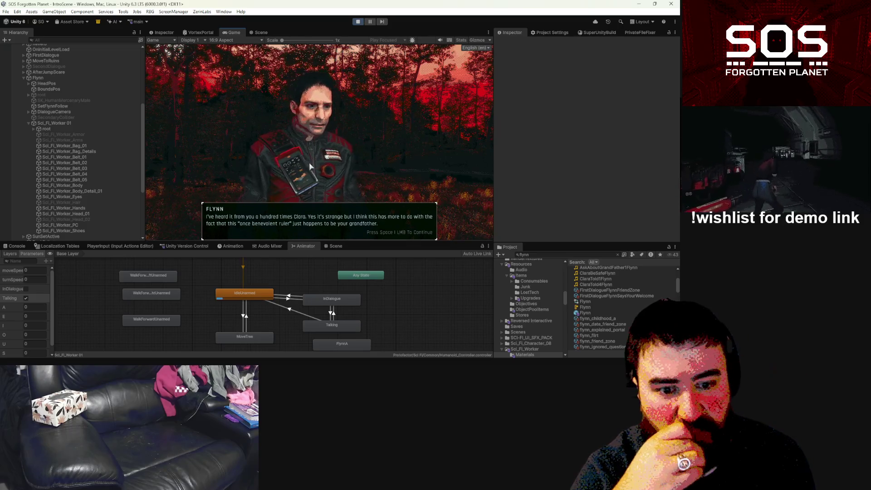
{"action": "left_click", "coordinate": [310, 167]}
{"action": "left_click", "coordinate": [309, 165]}
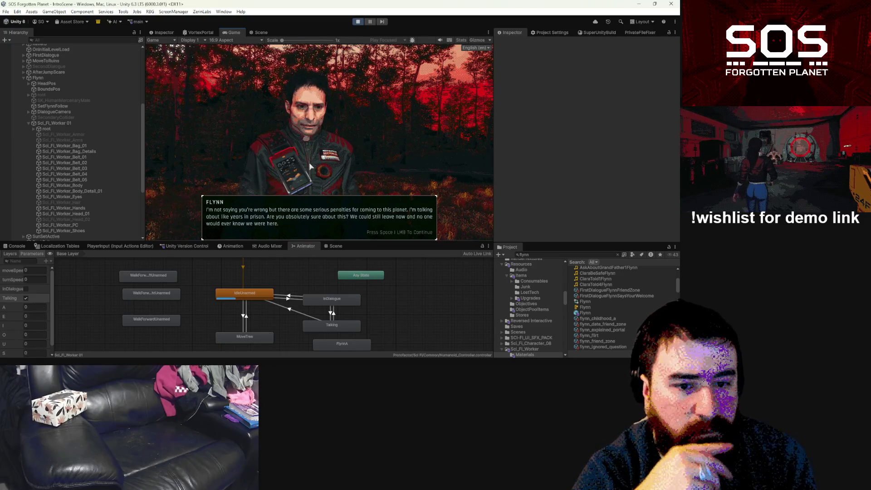
{"action": "left_click", "coordinate": [310, 167]}
{"action": "left_click", "coordinate": [310, 166]}
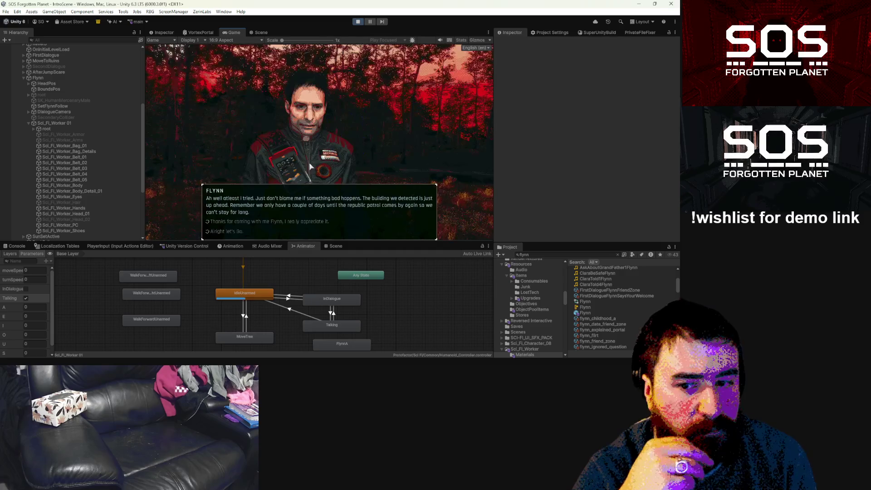
{"action": "left_click", "coordinate": [229, 231]}
{"action": "key", "text": "w"}
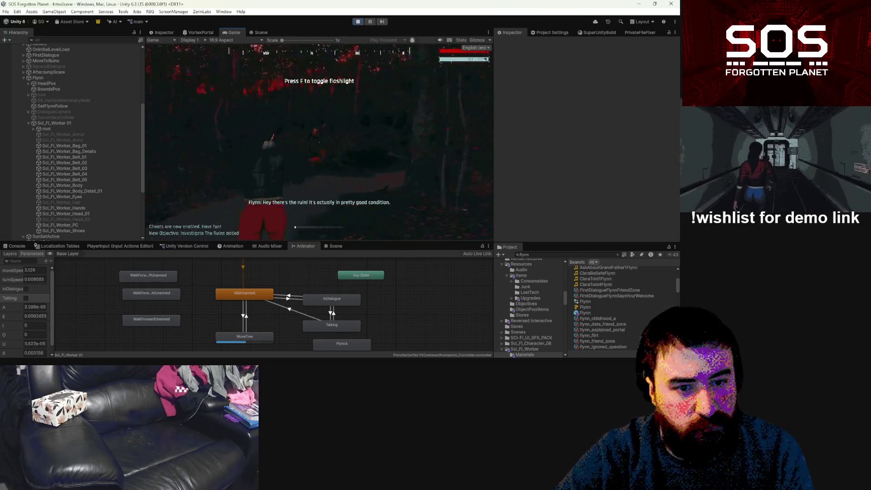
Turn on the flashlight and answer Flynn with 'Oh like the one in that book you gave me?'.
{"action": "key", "text": "f"}
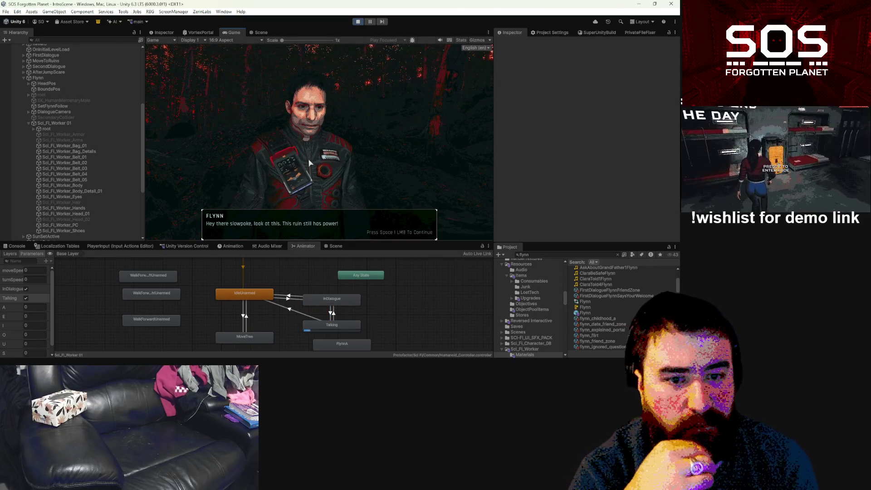
{"action": "key", "text": "space"}
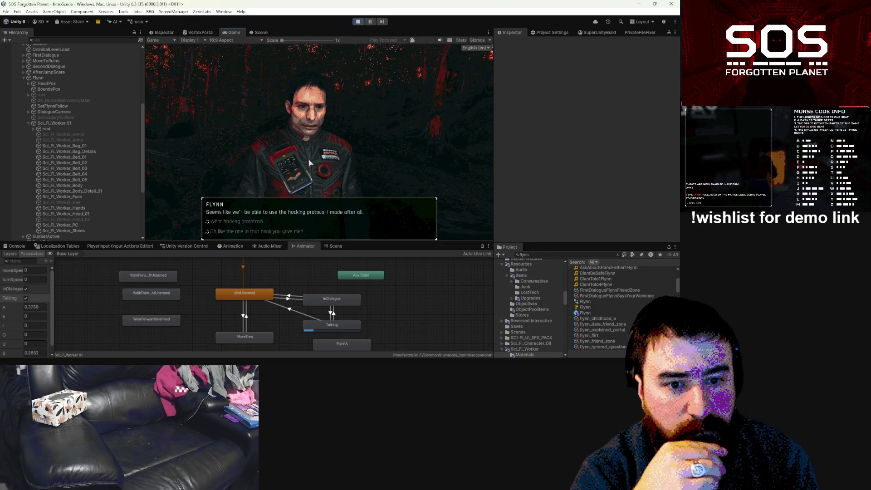
{"action": "left_click", "coordinate": [240, 231]}
Click through the hacking-protocol exchange to its end and turn the player toward Flynn.
{"action": "left_click", "coordinate": [238, 225]}
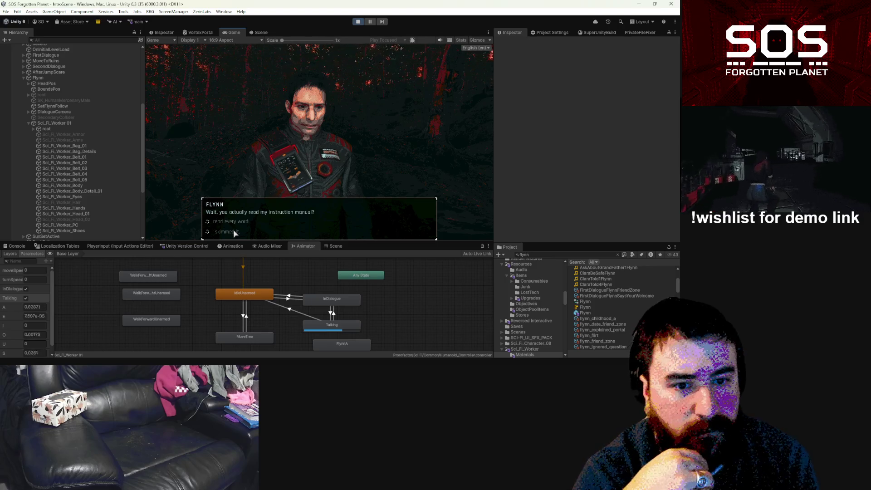
{"action": "left_click", "coordinate": [234, 232]}
{"action": "left_click", "coordinate": [235, 233]}
{"action": "left_click", "coordinate": [235, 233]}
{"action": "left_click", "coordinate": [235, 232]}
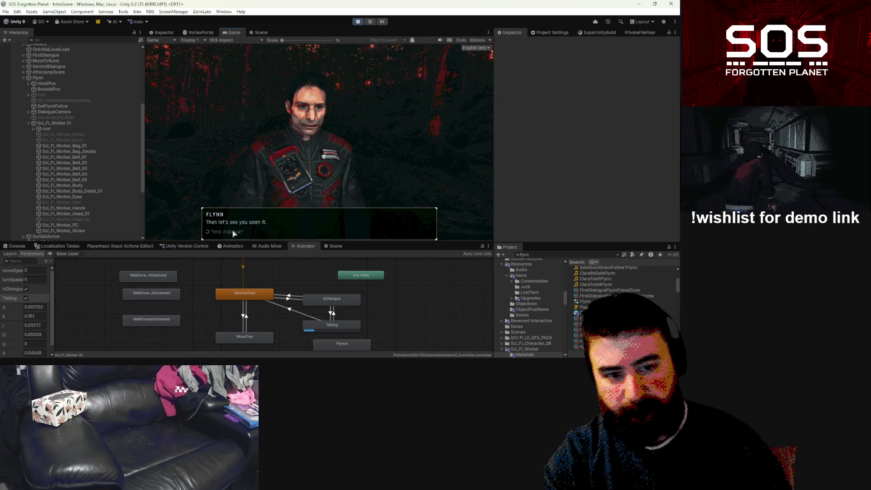
{"action": "left_click", "coordinate": [234, 232]}
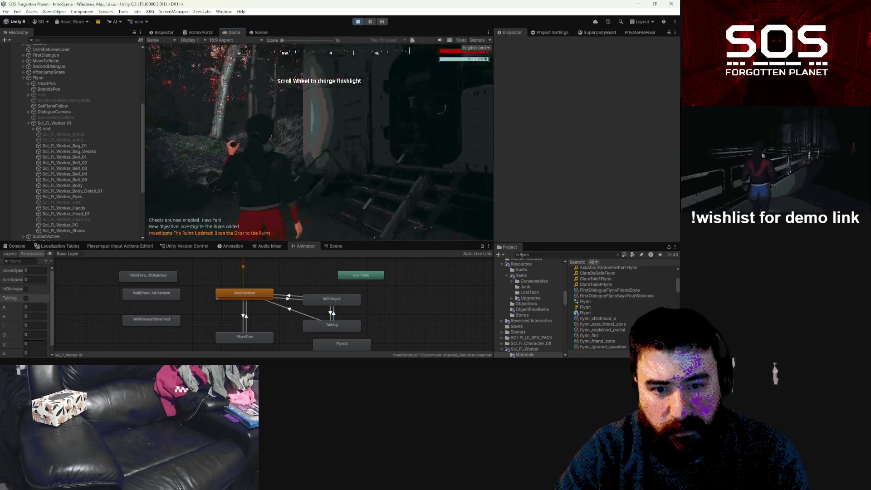
{"action": "key", "text": "w"}
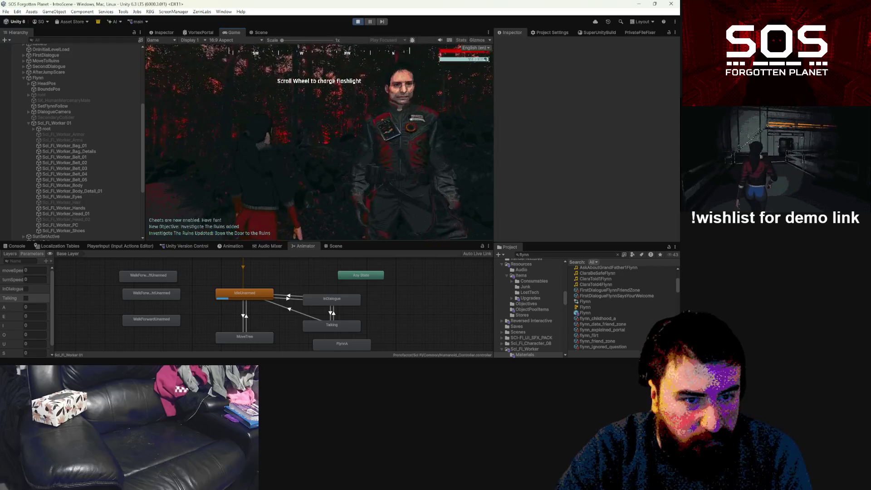